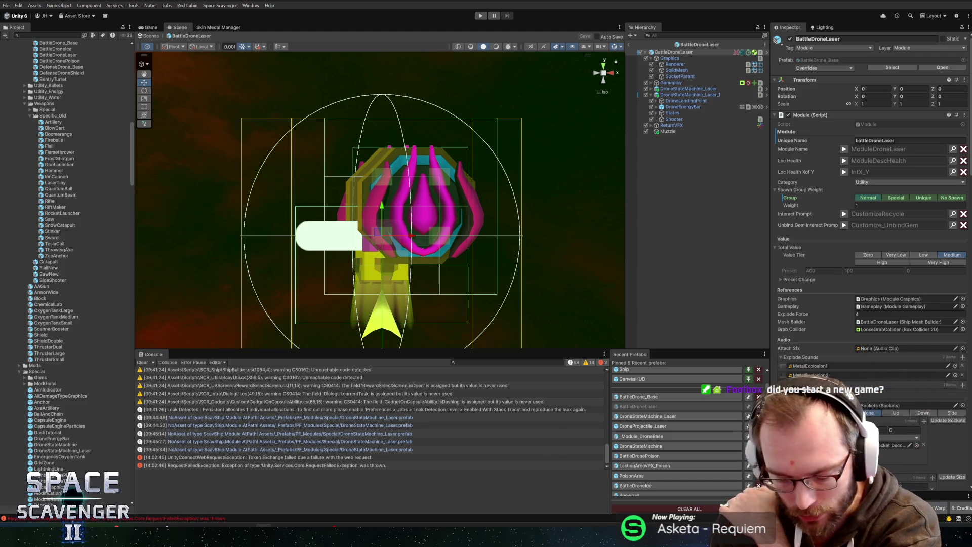
# Step: Widen the Inspector by moving the Hierarchy/Inspector divider left
pyautogui.rightClick(425, 2)
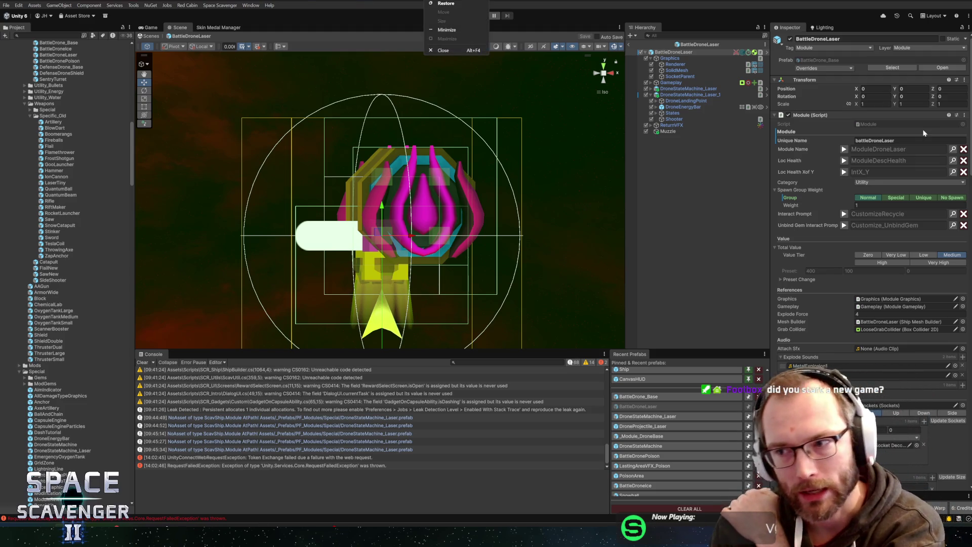
pyautogui.click(642, 67)
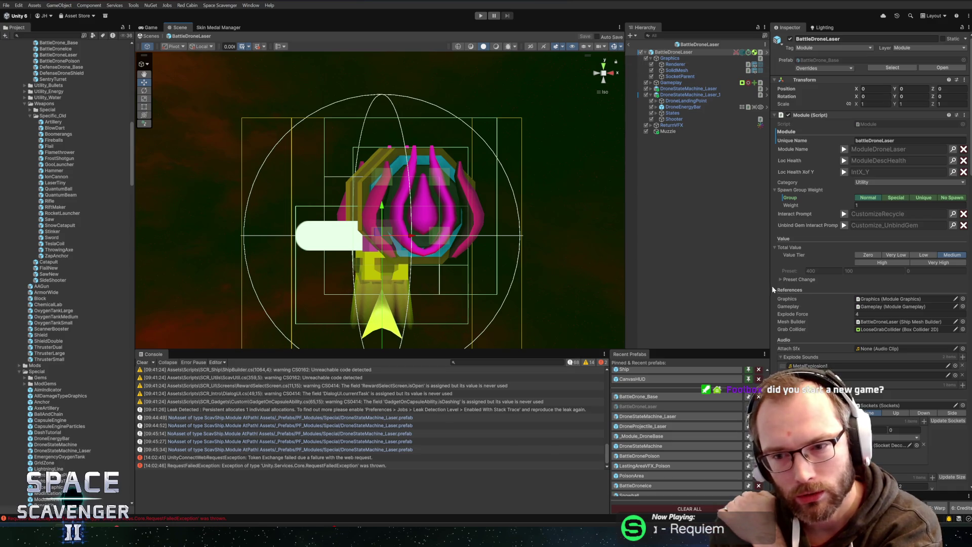
pyautogui.moveTo(769, 284); pyautogui.dragTo(757, 284)
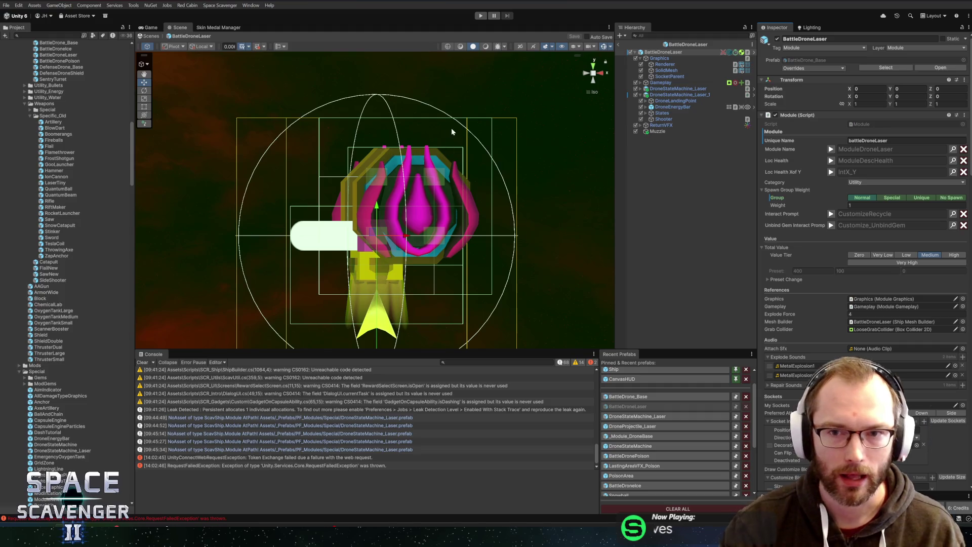
# Step: Orbit the Scene view to see the laser drone from a more frontal angle
pyautogui.scroll(-5, 445, 168)
pyautogui.moveTo(425, 187)
pyautogui.mouseDown()
pyautogui.moveTo(344, 194)
pyautogui.moveTo(419, 190)
pyautogui.moveTo(397, 210)
pyautogui.moveTo(375, 203)
pyautogui.mouseUp()
pyautogui.scroll(2, 465, 176)
pyautogui.moveTo(465, 177); pyautogui.dragTo(439, 186)
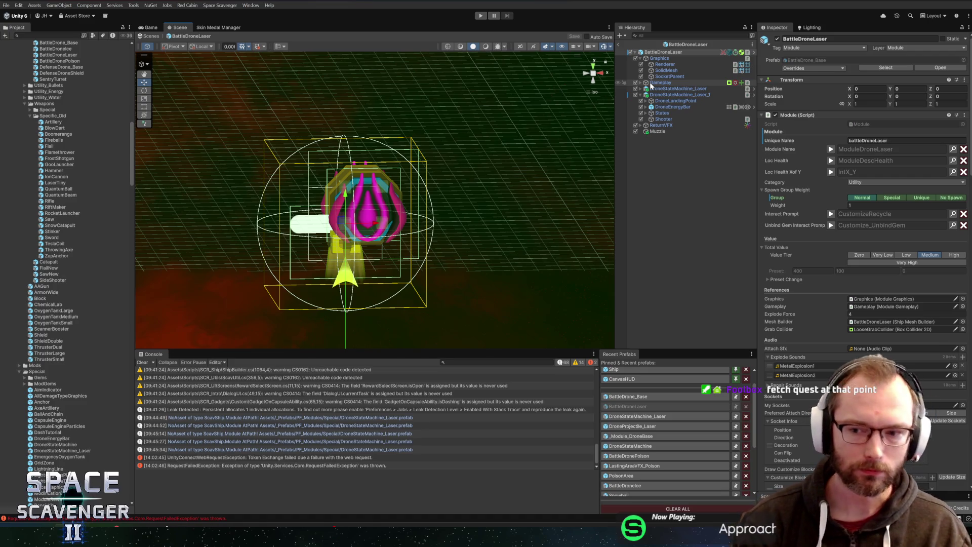
# Step: Orbit the Scene view around the BattleDroneLaser drone
pyautogui.moveTo(458, 238)
pyautogui.mouseDown()
pyautogui.moveTo(455, 208)
pyautogui.moveTo(489, 204)
pyautogui.moveTo(461, 176)
pyautogui.moveTo(477, 172)
pyautogui.moveTo(493, 190)
pyautogui.mouseUp()
pyautogui.rightClick(494, 191)
pyautogui.press('Escape')
pyautogui.moveTo(514, 225)
pyautogui.mouseDown()
pyautogui.moveTo(491, 230)
pyautogui.moveTo(530, 228)
pyautogui.moveTo(518, 232)
pyautogui.mouseUp()
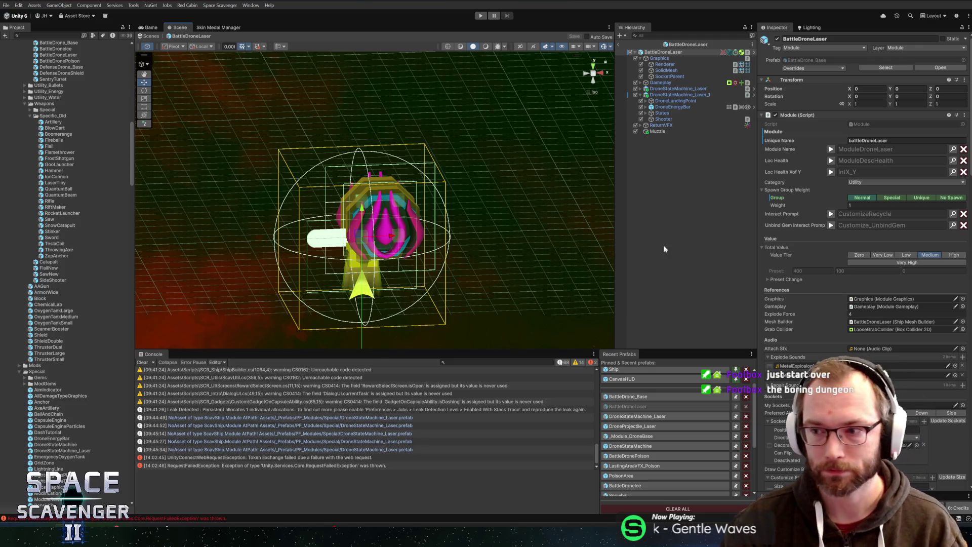
# Step: Exit Prefab Mode back to the scene and start Play mode
pyautogui.scroll(-3, 441, 238)
pyautogui.moveTo(441, 238)
pyautogui.mouseDown()
pyautogui.moveTo(408, 247)
pyautogui.moveTo(460, 211)
pyautogui.mouseUp()
pyautogui.scroll(3, 454, 225)
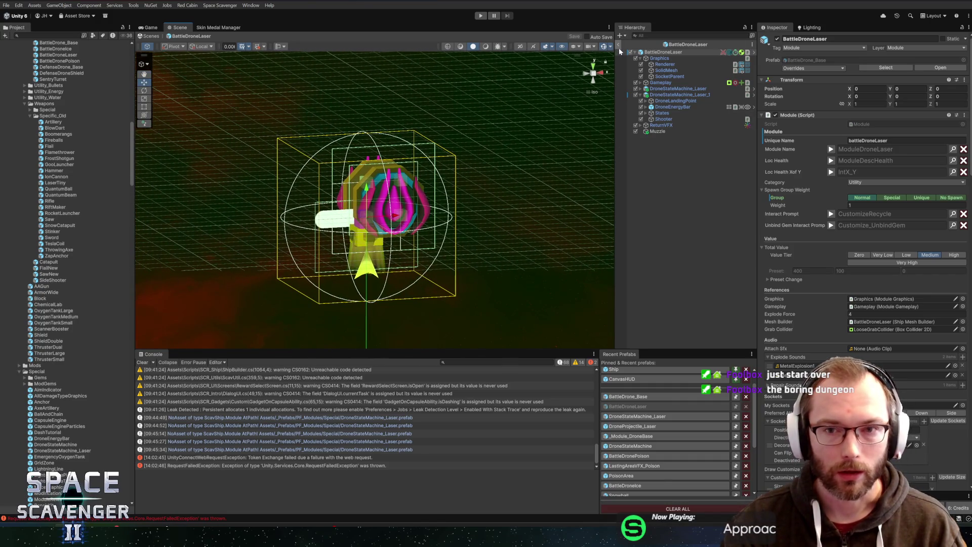
pyautogui.click(618, 45)
pyautogui.click(484, 16)
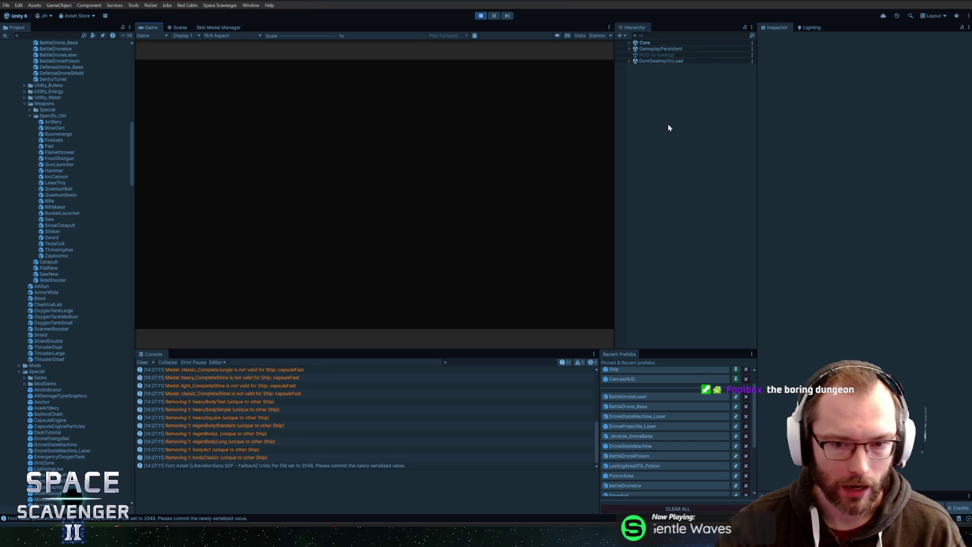
# Step: Test the drones in a maximized Game view, checking the module screen, then stop Play mode
pyautogui.doubleClick(153, 27)
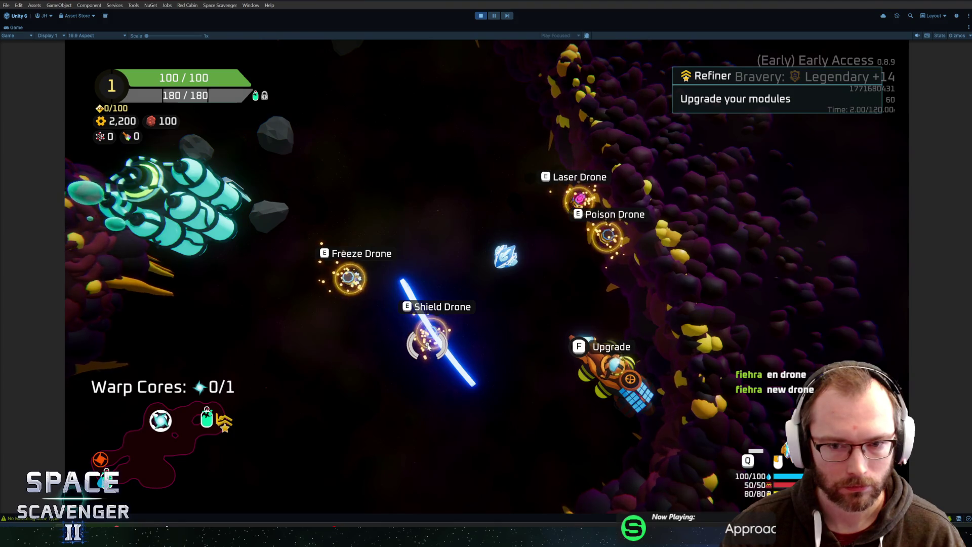
pyautogui.press('f')
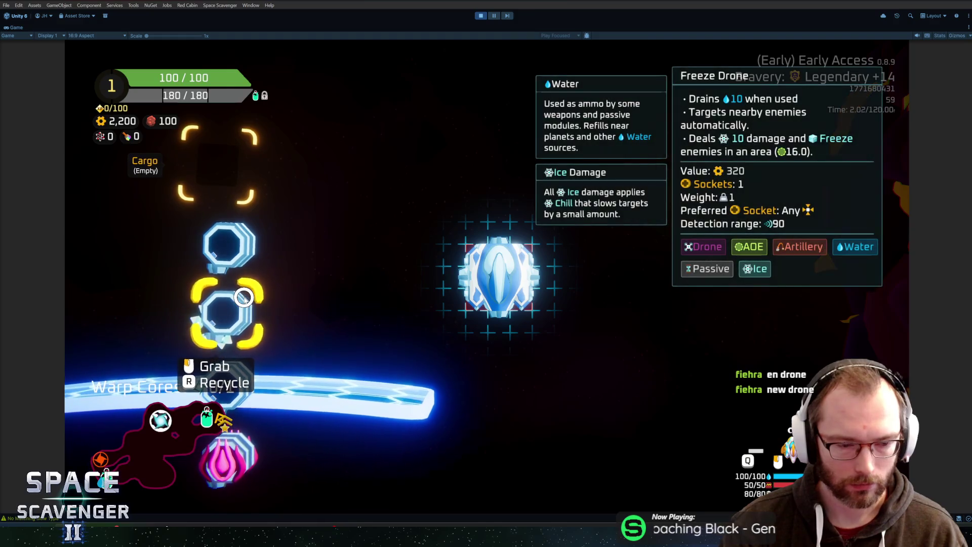
pyautogui.press('Escape')
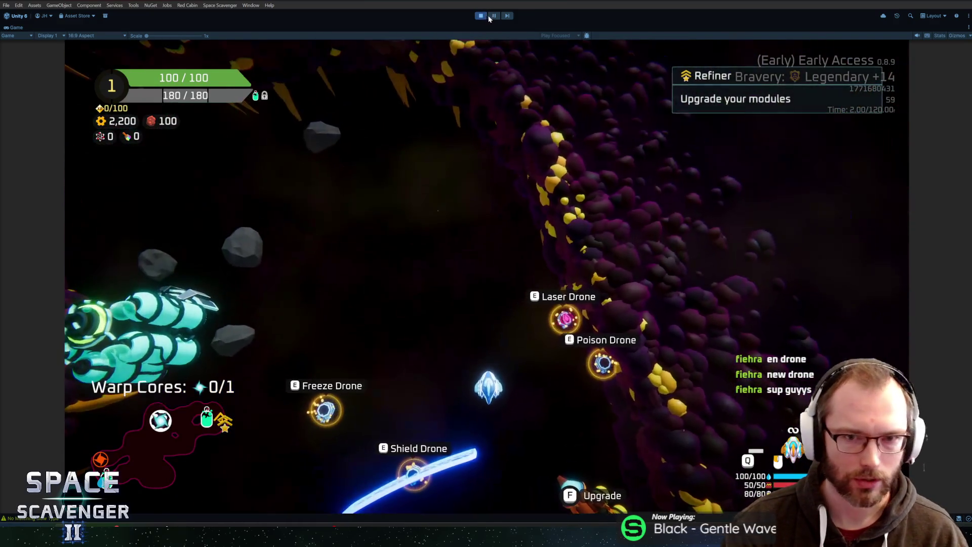
pyautogui.hotkey('shift', 'space')
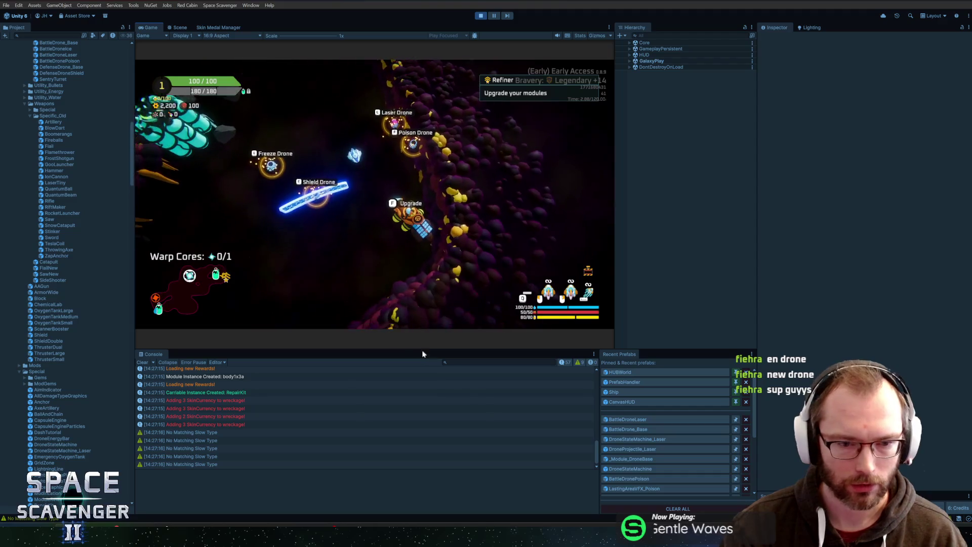
pyautogui.click(481, 15)
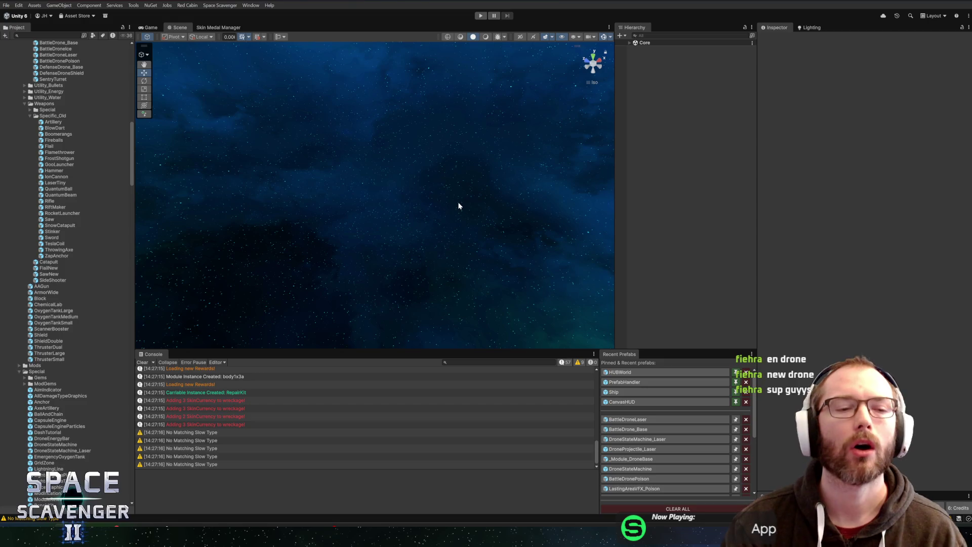
# Step: Expand Core and frame its AudioListenerPoint child in the Scene view
pyautogui.moveTo(468, 275)
pyautogui.mouseDown()
pyautogui.moveTo(473, 256)
pyautogui.moveTo(522, 242)
pyautogui.moveTo(510, 245)
pyautogui.moveTo(487, 226)
pyautogui.moveTo(520, 287)
pyautogui.mouseUp()
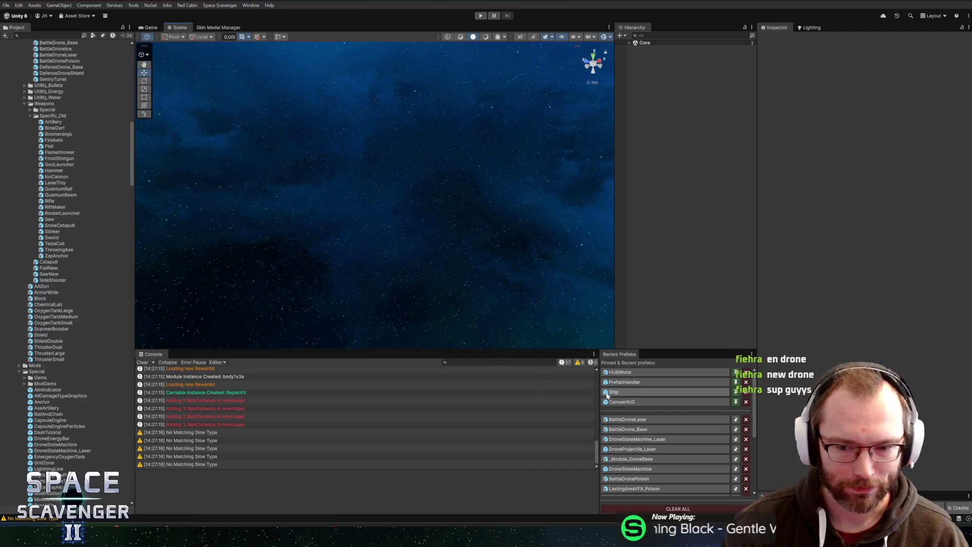
pyautogui.click(632, 44)
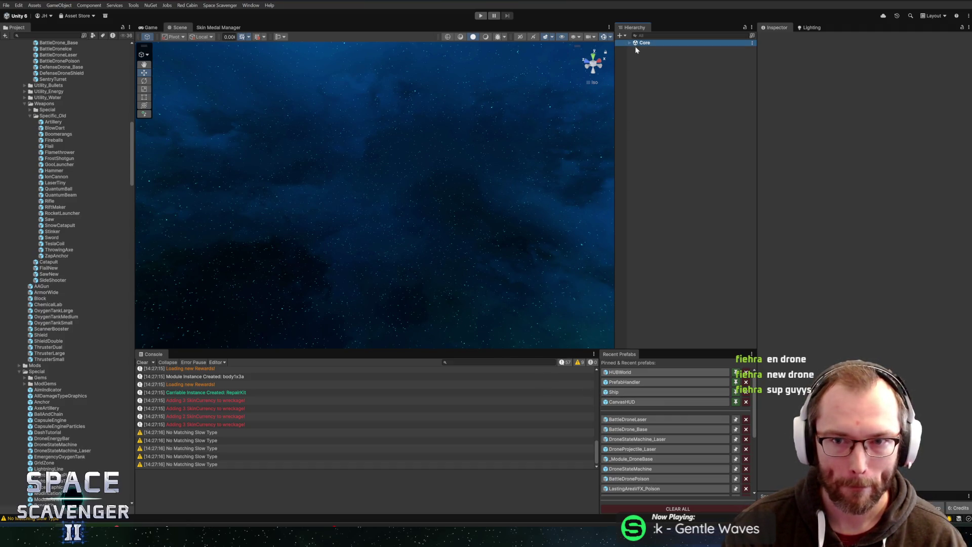
pyautogui.click(631, 43)
pyautogui.click(658, 56)
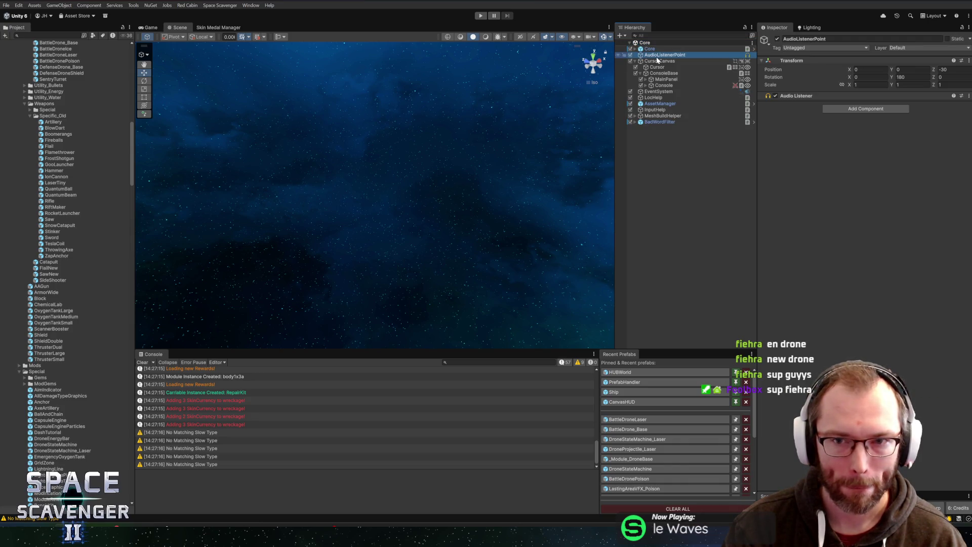
pyautogui.press('f')
pyautogui.moveTo(402, 164)
pyautogui.mouseDown()
pyautogui.moveTo(395, 138)
pyautogui.moveTo(413, 187)
pyautogui.moveTo(545, 280)
pyautogui.moveTo(490, 245)
pyautogui.moveTo(504, 176)
pyautogui.moveTo(523, 223)
pyautogui.moveTo(516, 204)
pyautogui.moveTo(575, 106)
pyautogui.moveTo(562, 208)
pyautogui.mouseUp()
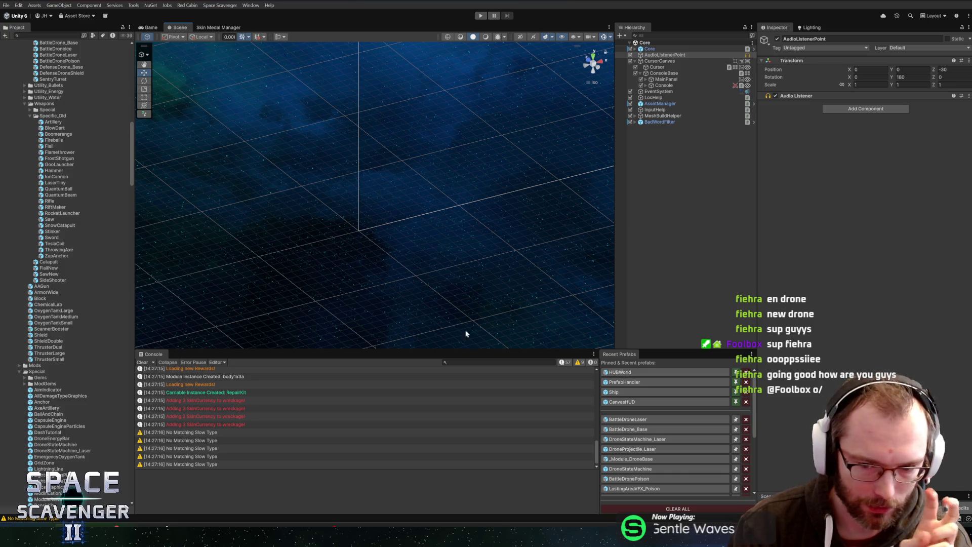
# Step: Reopen the BattleDroneLaser prefab from Recent Prefabs and select its root object
pyautogui.click(609, 418)
pyautogui.moveTo(459, 174); pyautogui.dragTo(583, 283)
pyautogui.click(300, 187)
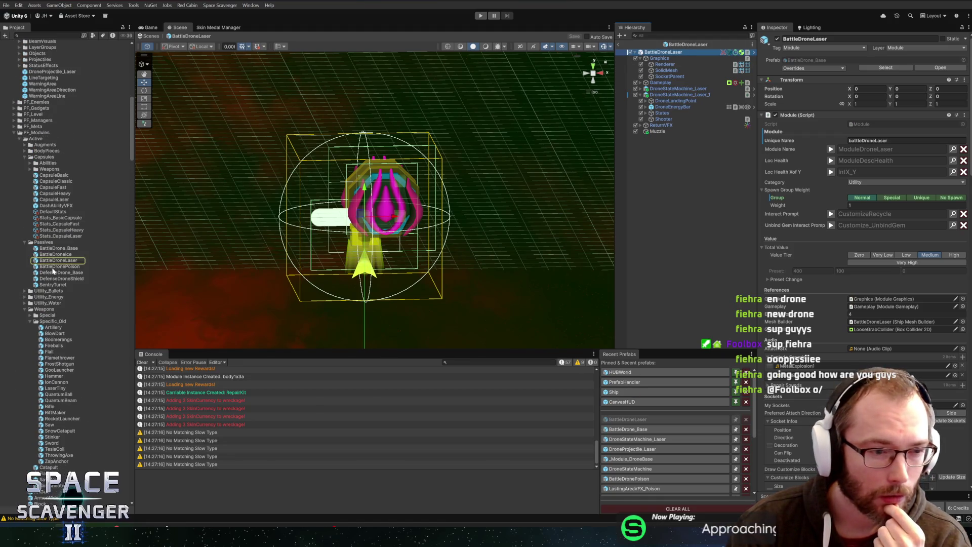
# Step: Inspect BattleDronePoison's Muzzle, then return to BattleDroneLaser and select DroneStateMachine_Laser
pyautogui.doubleClick(55, 266)
pyautogui.moveTo(486, 202)
pyautogui.mouseDown()
pyautogui.moveTo(404, 192)
pyautogui.moveTo(399, 175)
pyautogui.moveTo(411, 168)
pyautogui.mouseUp()
pyautogui.scroll(-3, 400, 175)
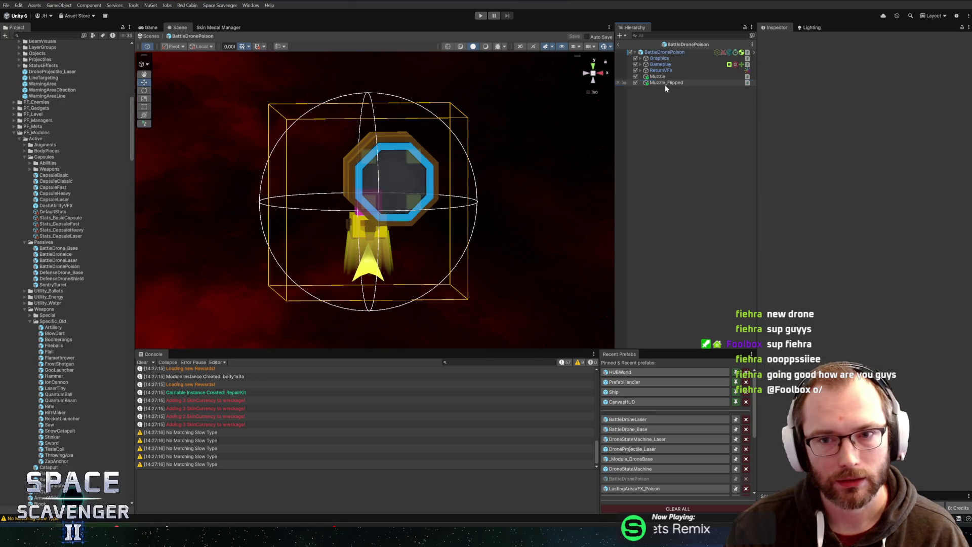
pyautogui.click(659, 77)
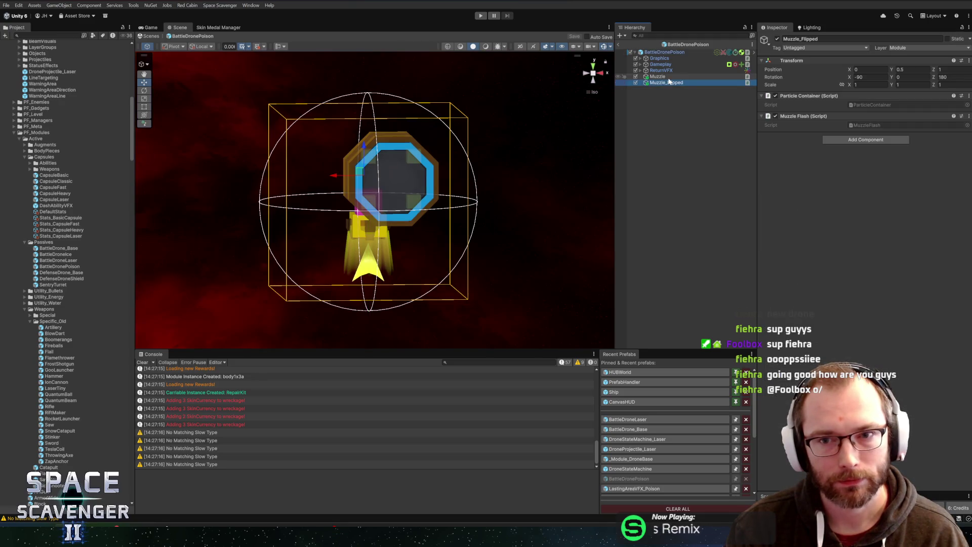
pyautogui.click(641, 422)
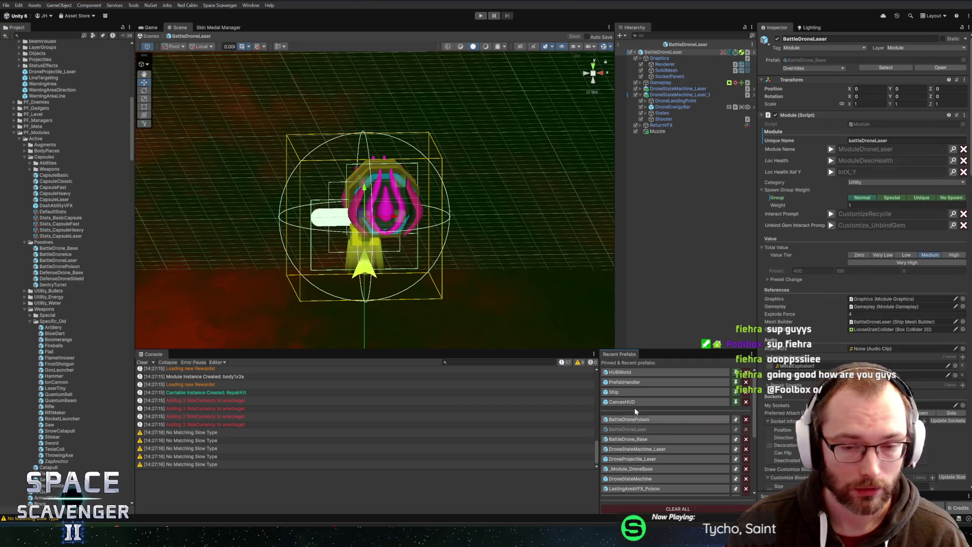
pyautogui.click(677, 89)
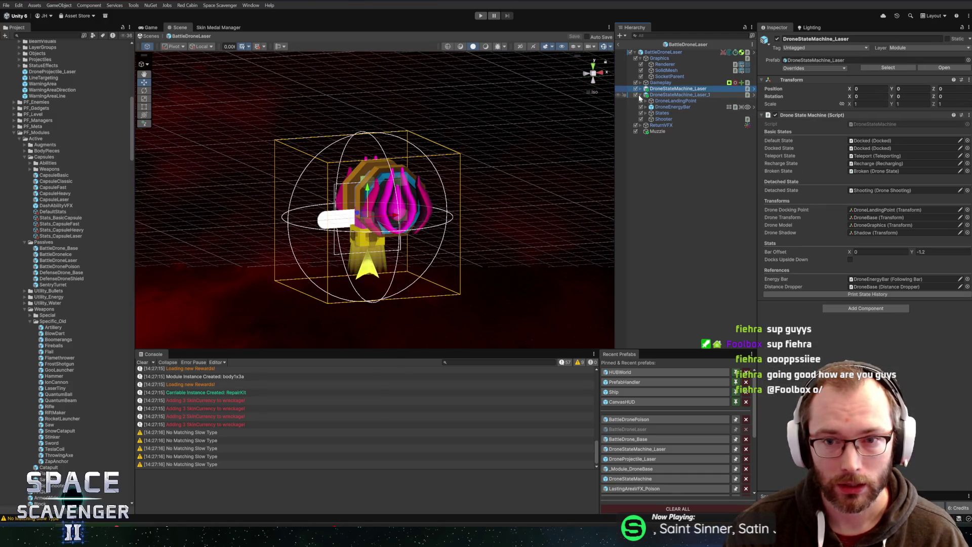
# Step: Collapse DroneStateMachine_Laser and DroneStateMachine_Laser_1, selecting DroneStateMachine_Laser_1 to view its states
pyautogui.click(641, 95)
pyautogui.click(678, 95)
pyautogui.click(682, 89)
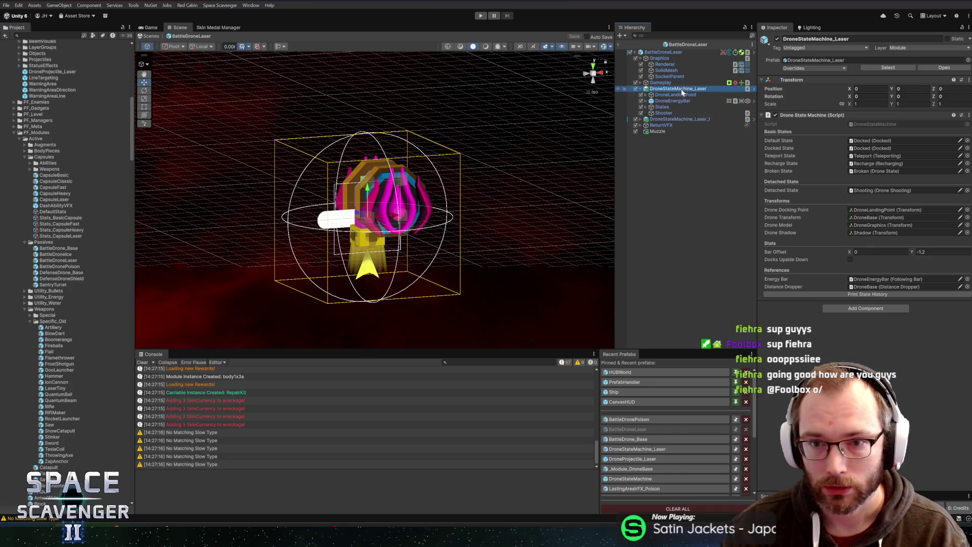
pyautogui.click(682, 95)
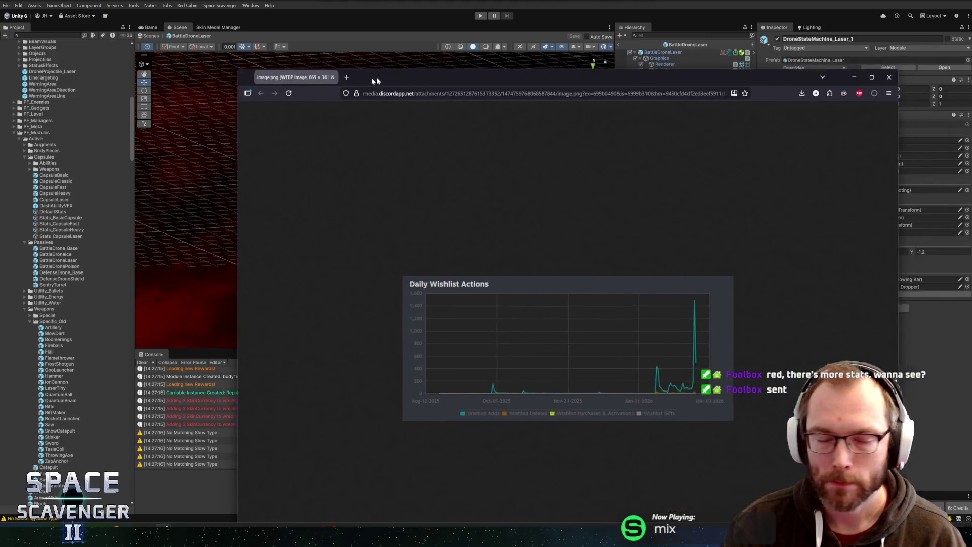
pyautogui.doubleClick(376, 77)
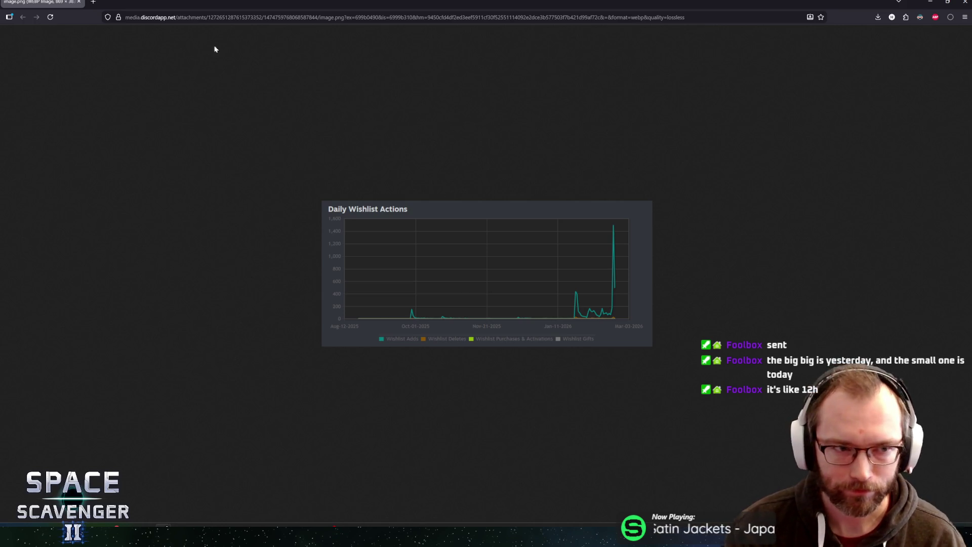
pyautogui.hotkey('alt', 'Tab')
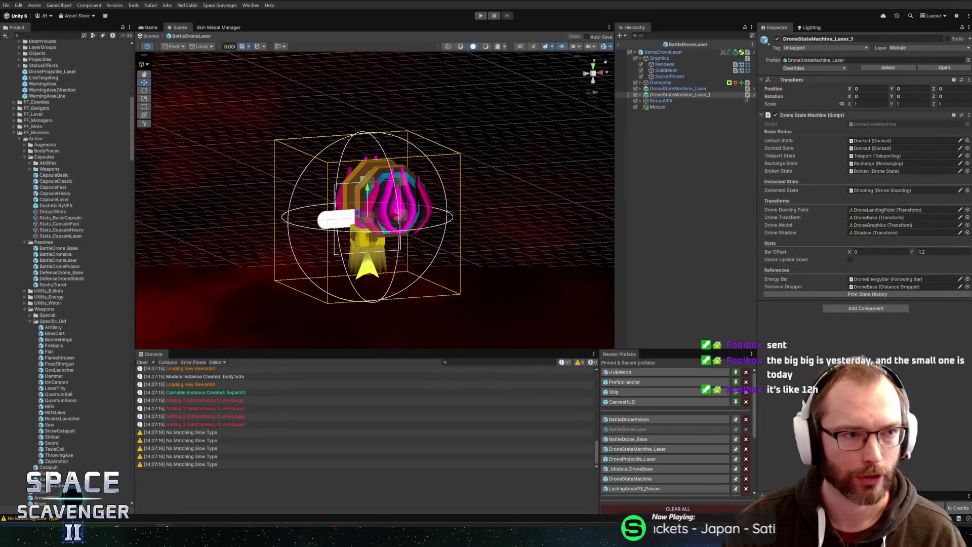
# Step: Locate the DroneStateMachine_Laser prefab asset in the Project window
pyautogui.moveTo(463, 168)
pyautogui.mouseDown()
pyautogui.moveTo(440, 159)
pyautogui.moveTo(516, 128)
pyautogui.moveTo(482, 126)
pyautogui.moveTo(516, 135)
pyautogui.moveTo(466, 135)
pyautogui.moveTo(519, 124)
pyautogui.moveTo(469, 130)
pyautogui.moveTo(512, 128)
pyautogui.mouseUp()
pyautogui.click(679, 88)
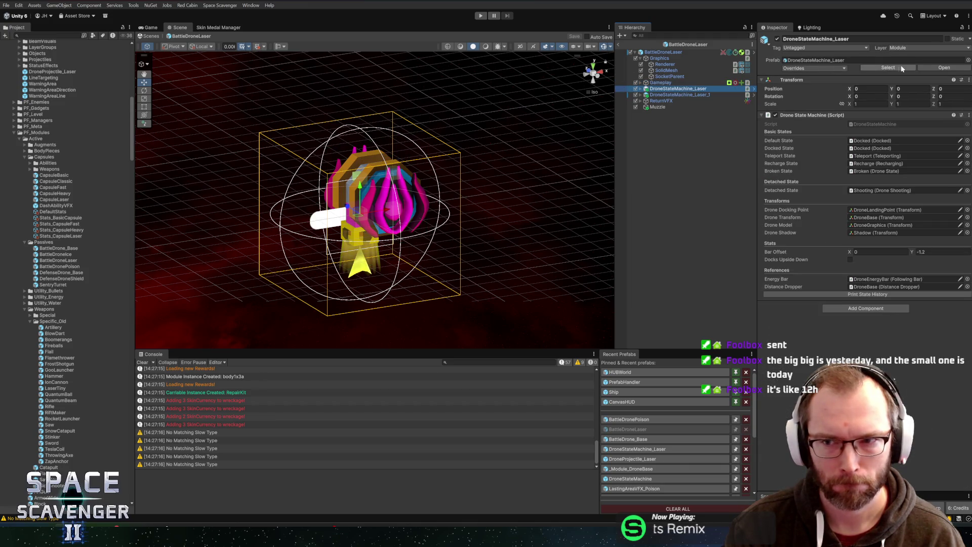
pyautogui.click(891, 67)
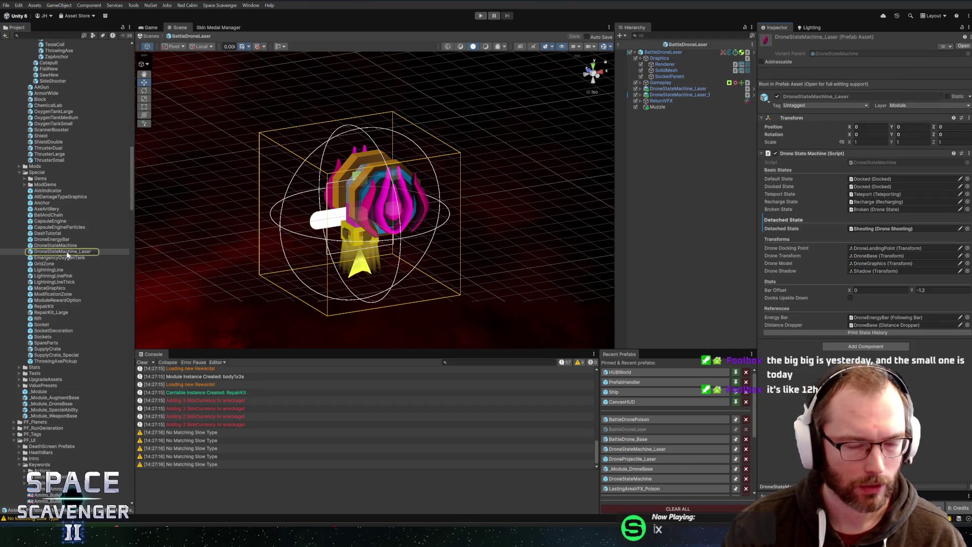
# Step: Duplicate it as DroneStateMachine_ArtilleryShot and open the copy in Prefab Mode
pyautogui.hotkey('ctrl', 'd')
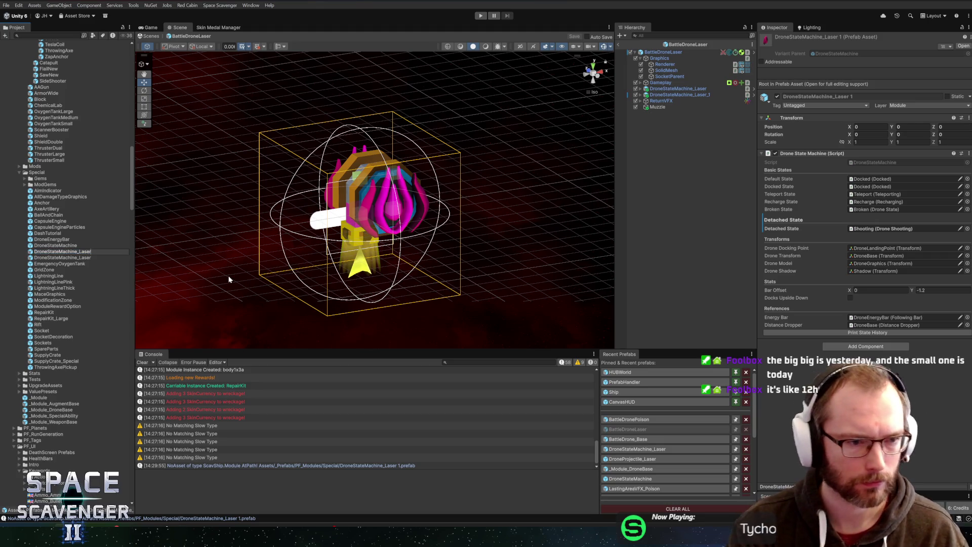
pyautogui.press('F2')
pyautogui.write('Artillery')
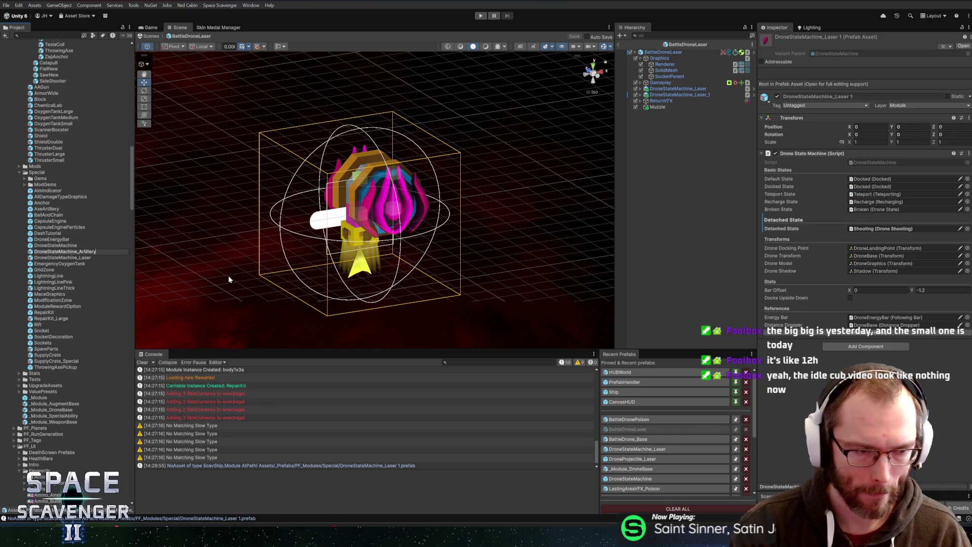
pyautogui.write('Shot')
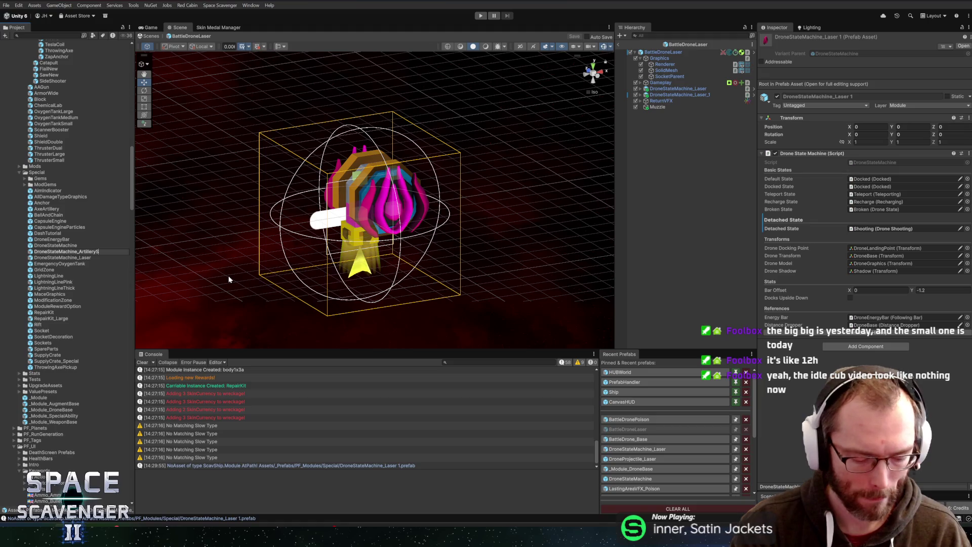
pyautogui.press('Return')
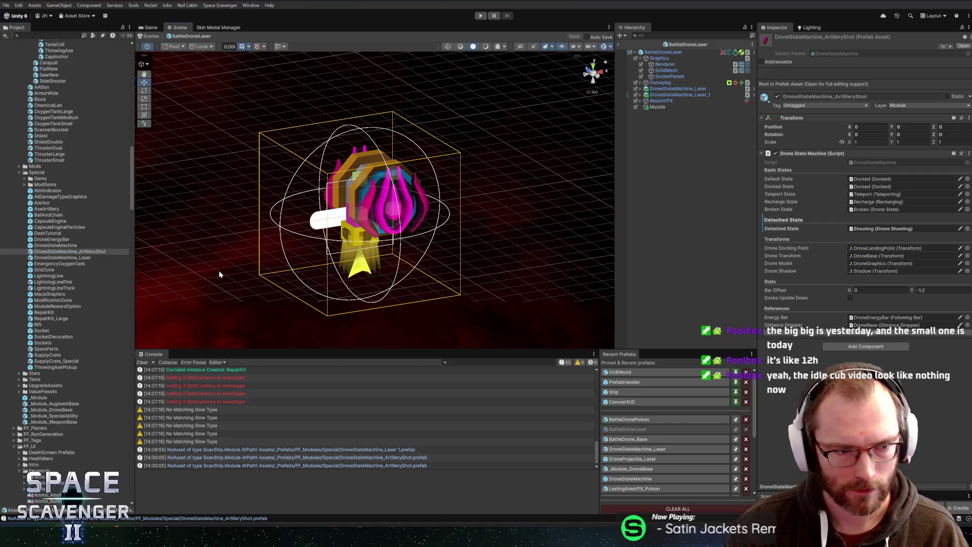
pyautogui.click(55, 247)
pyautogui.doubleClick(56, 252)
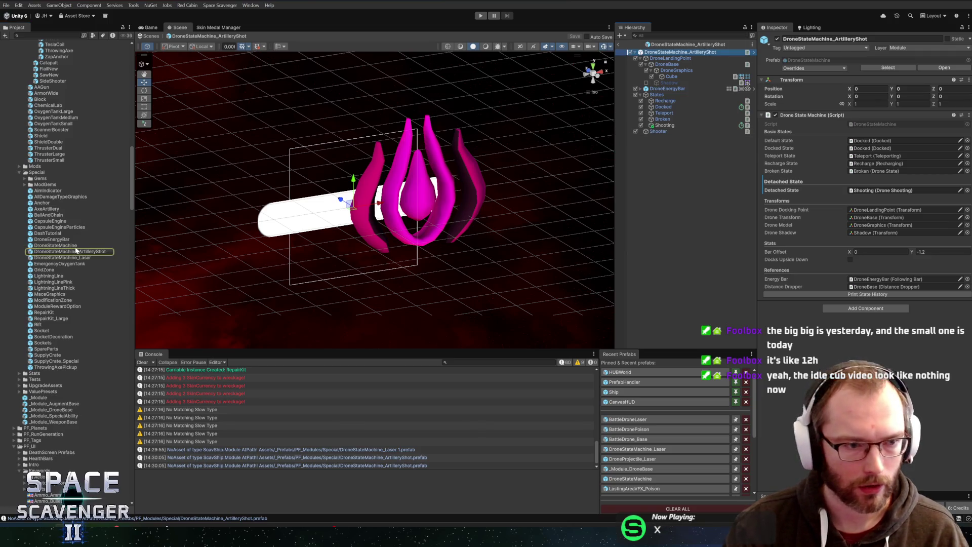
# Step: Rename the prefab file to DroneStateMachine_Poison
pyautogui.click(95, 250)
pyautogui.press('BackSpace')
pyautogui.press('BackSpace')
pyautogui.press('BackSpace')
pyautogui.press('BackSpace')
pyautogui.press('BackSpace')
pyautogui.press('BackSpace')
pyautogui.press('BackSpace')
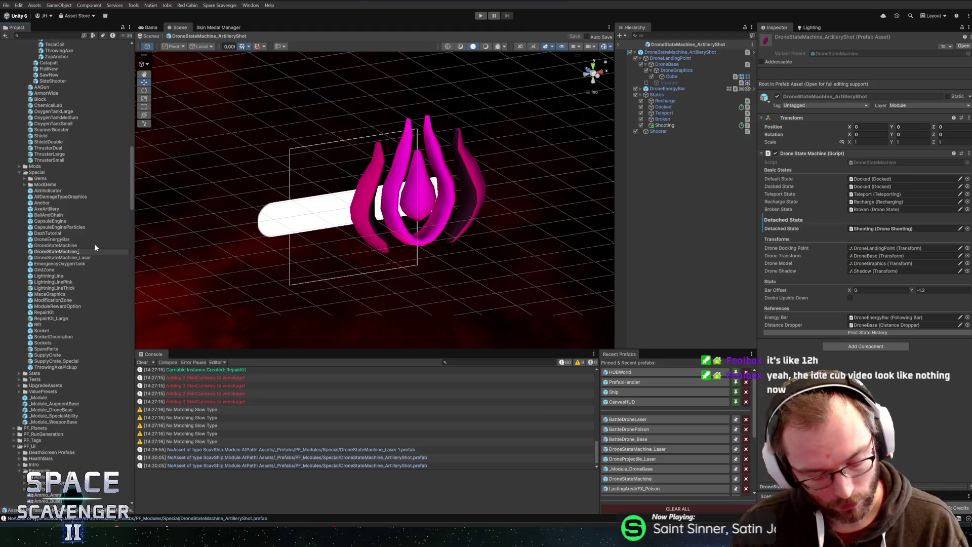
pyautogui.write('Poison')
pyautogui.press('Return')
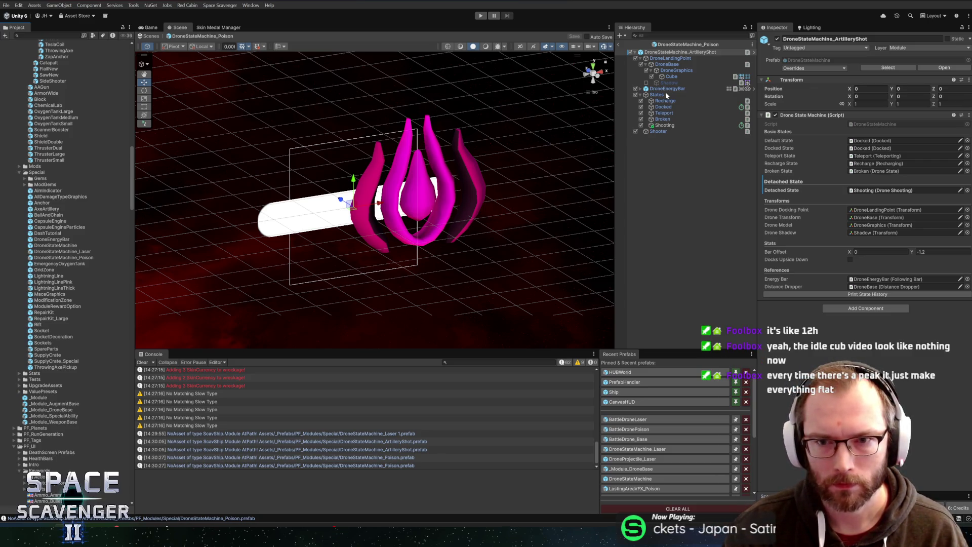
# Step: Set the Shooting state's Attack Type to Artillery, keeping Energy Per Shot at 10, and save
pyautogui.click(665, 126)
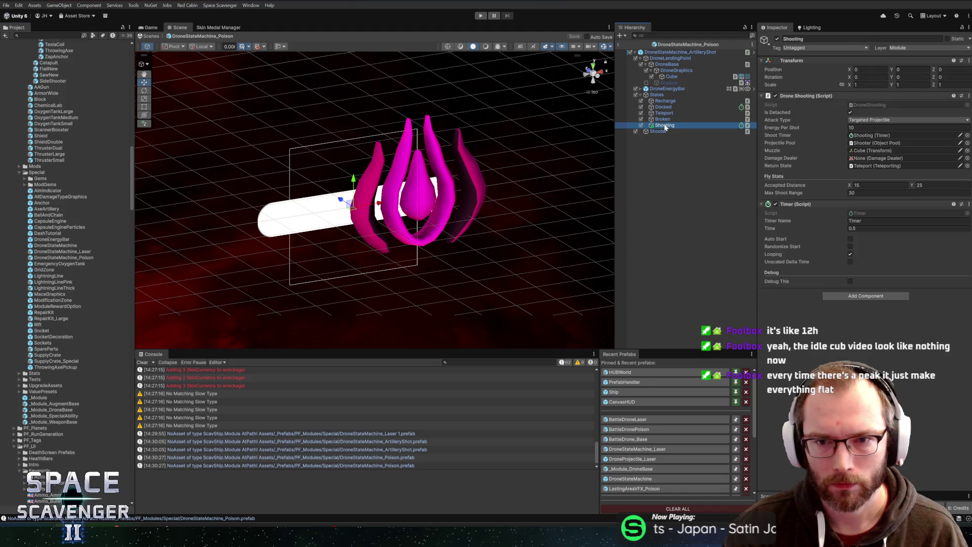
pyautogui.click(866, 121)
pyautogui.click(867, 130)
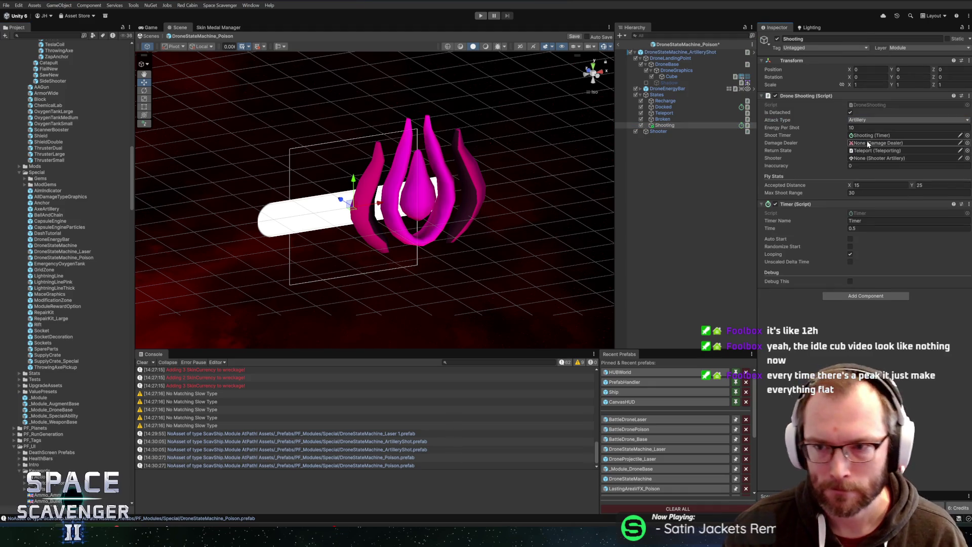
pyautogui.click(865, 128)
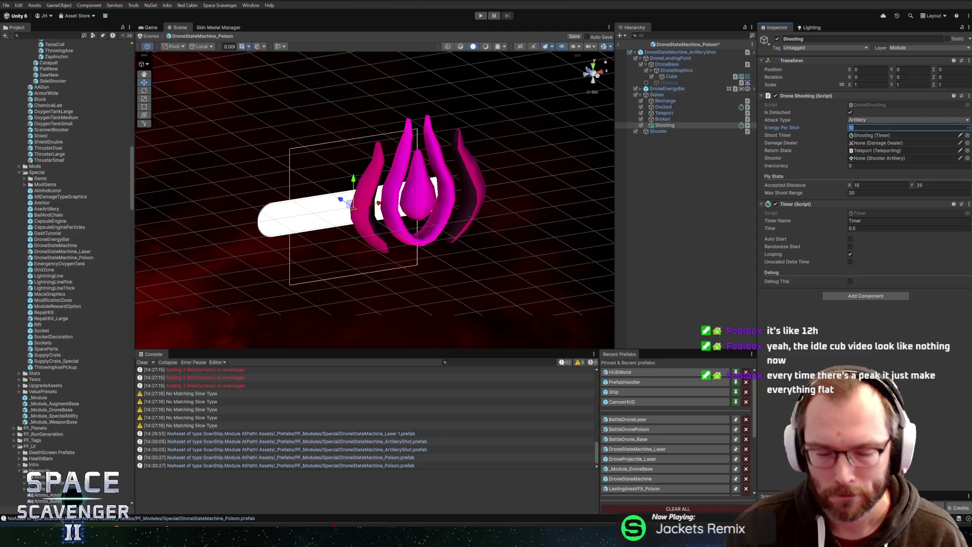
pyautogui.click(863, 367)
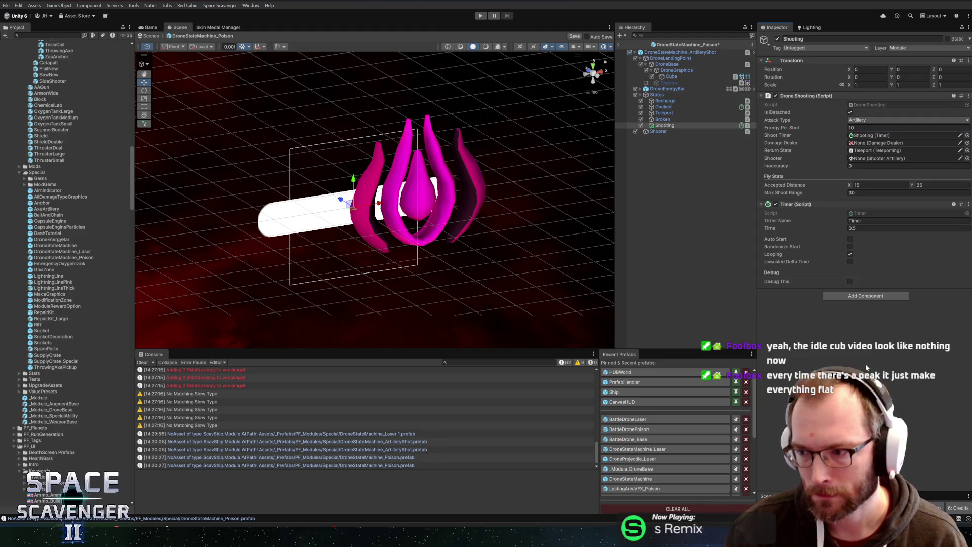
pyautogui.hotkey('ctrl', 's')
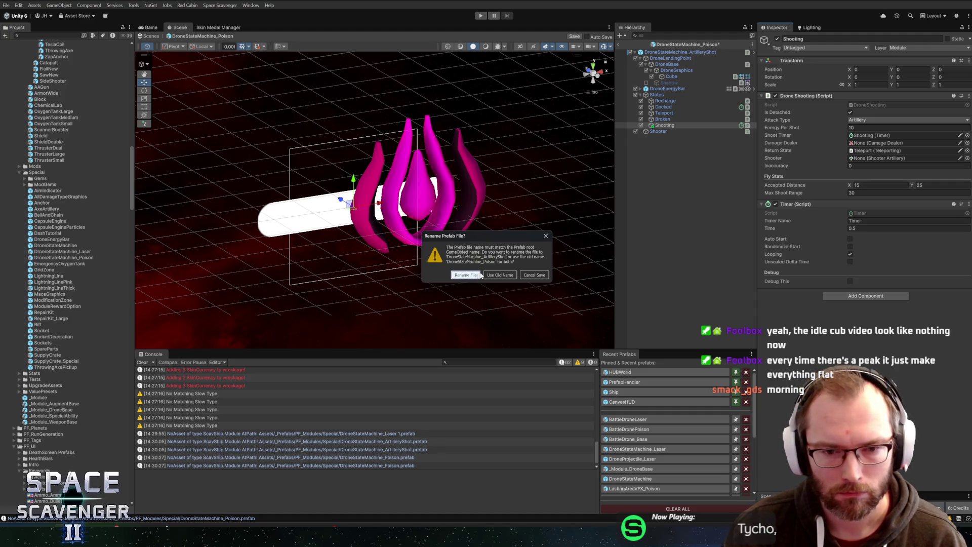
# Step: Keep the DroneStateMachine_Poison name for file and root, then select Cube to view its mesh
pyautogui.click(498, 274)
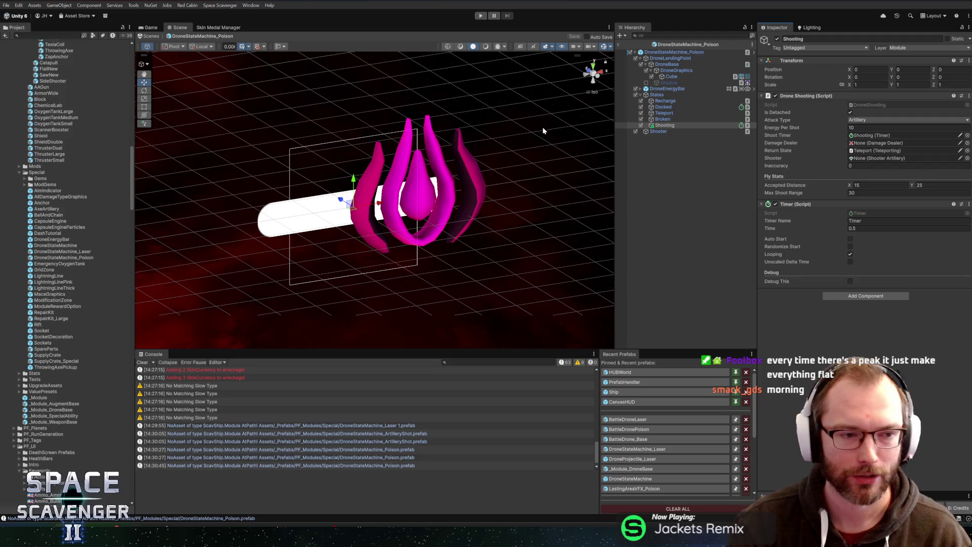
pyautogui.click(672, 77)
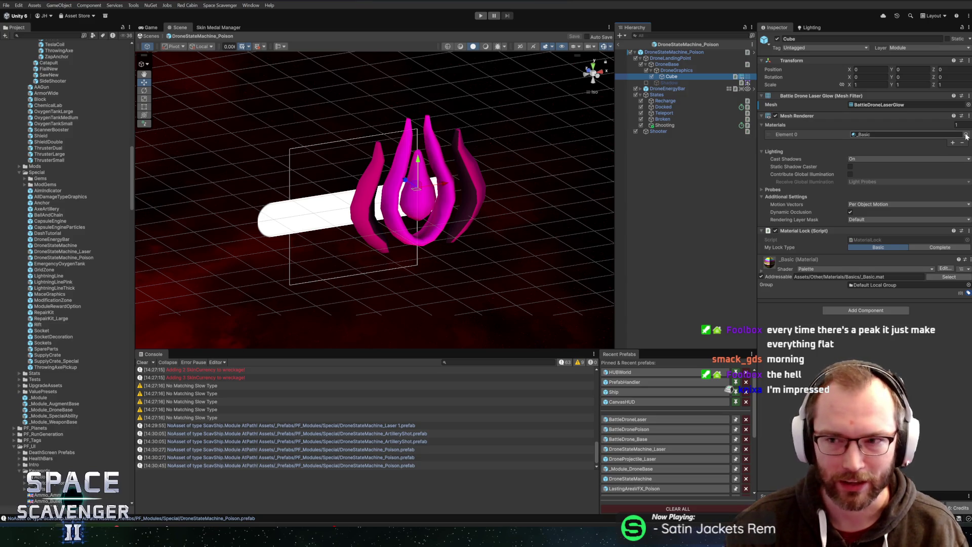
# Step: Assign the PoisonDrone mesh to the Cube via a 'poisond' search, then save the prefab
pyautogui.click(968, 105)
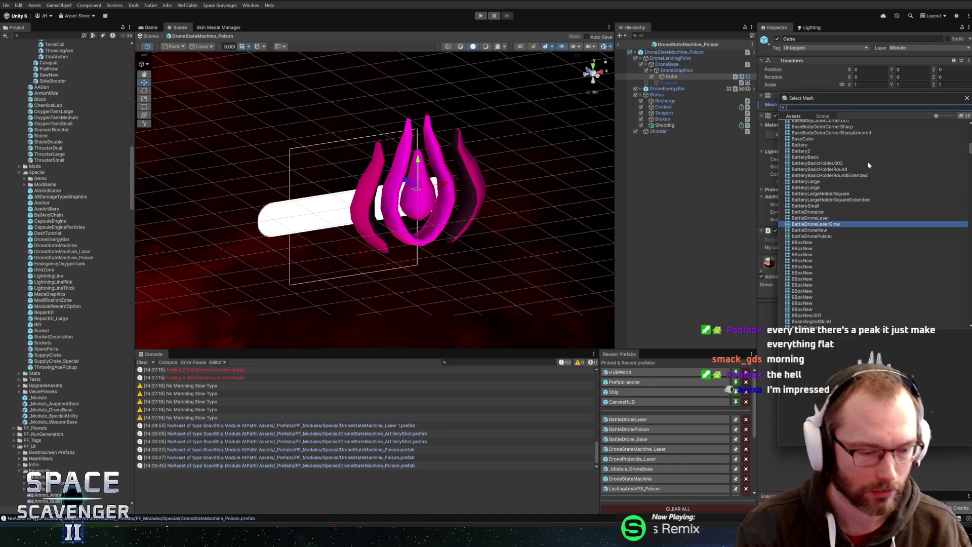
pyautogui.write('poisond')
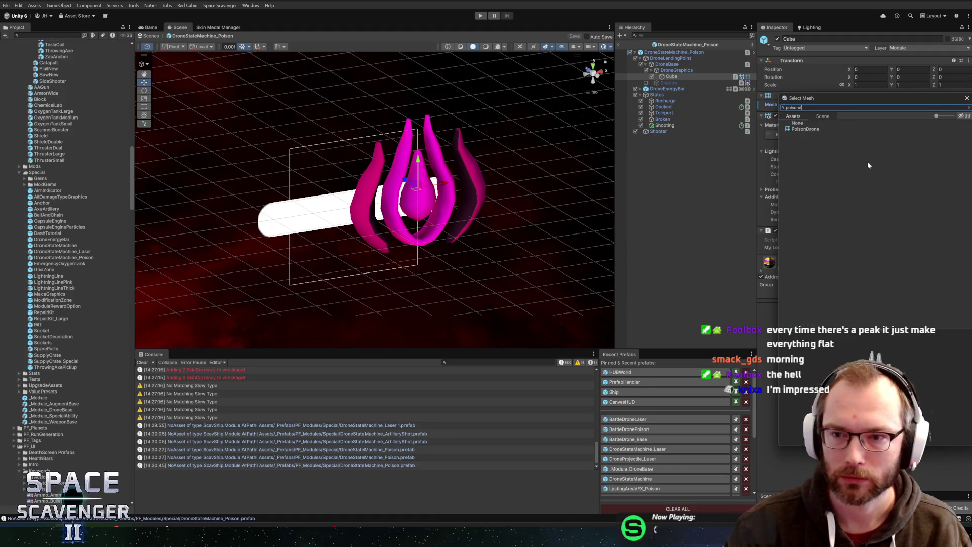
pyautogui.doubleClick(806, 129)
pyautogui.moveTo(365, 183)
pyautogui.mouseDown()
pyautogui.moveTo(353, 174)
pyautogui.moveTo(478, 163)
pyautogui.moveTo(502, 186)
pyautogui.moveTo(523, 152)
pyautogui.moveTo(503, 169)
pyautogui.moveTo(416, 172)
pyautogui.moveTo(503, 181)
pyautogui.moveTo(485, 189)
pyautogui.moveTo(489, 169)
pyautogui.moveTo(514, 165)
pyautogui.moveTo(456, 150)
pyautogui.moveTo(456, 172)
pyautogui.moveTo(473, 180)
pyautogui.mouseUp()
pyautogui.hotkey('ctrl', 's')
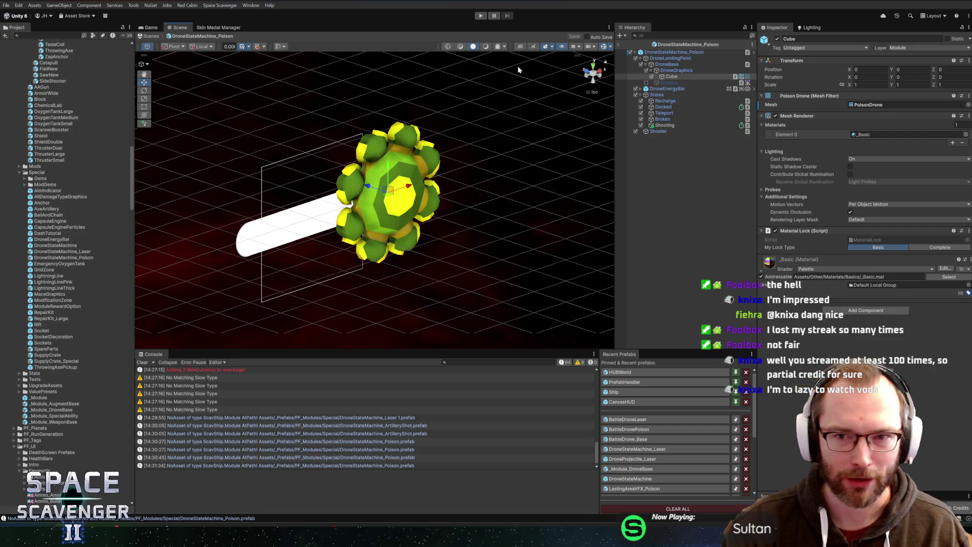
# Step: Review the drone's States objects and set the Shooting state's Inaccuracy to 20
pyautogui.click(676, 94)
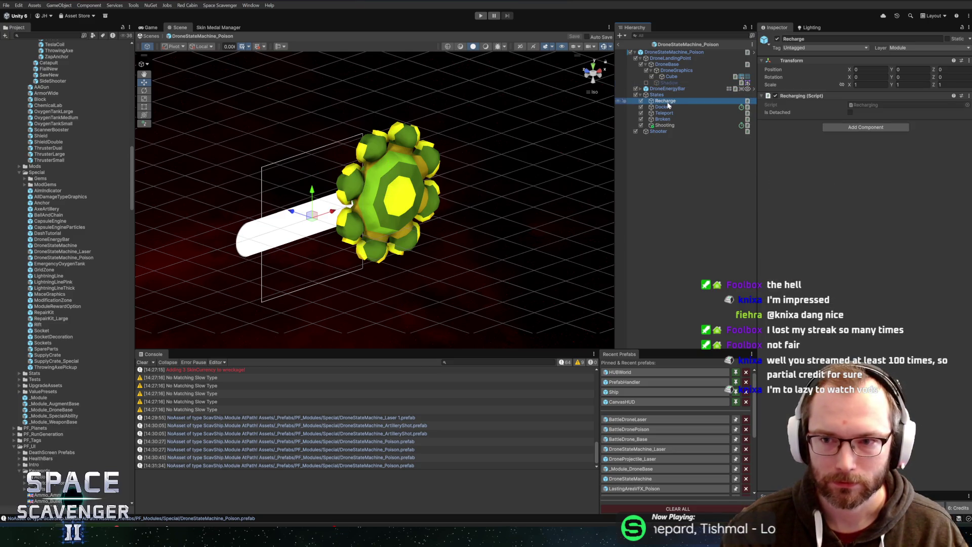
pyautogui.click(667, 108)
pyautogui.click(665, 113)
pyautogui.click(664, 120)
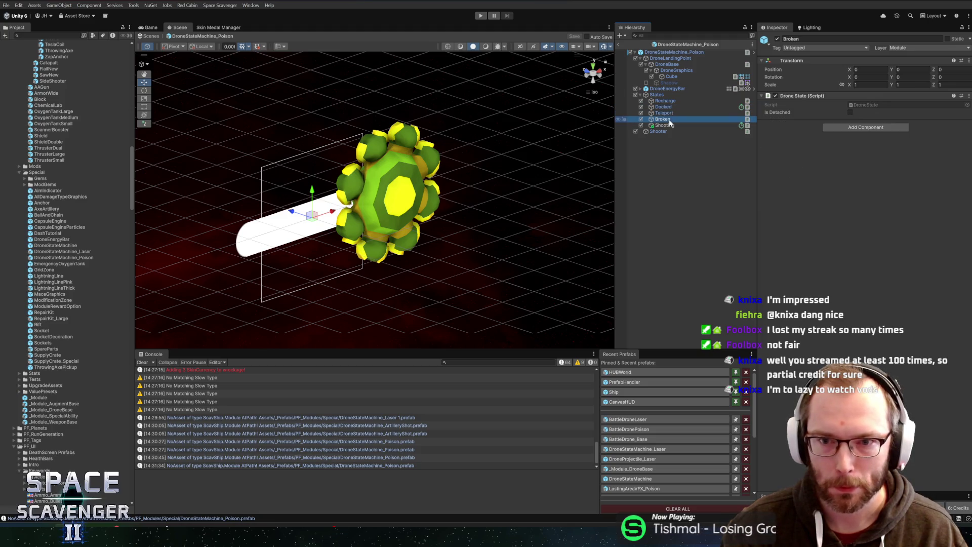
pyautogui.click(671, 125)
pyautogui.click(878, 166)
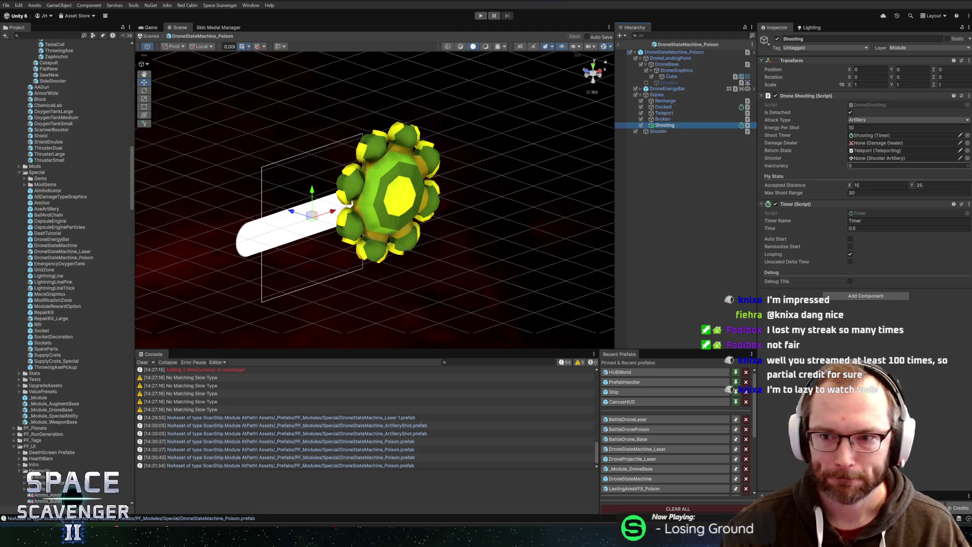
pyautogui.write('20')
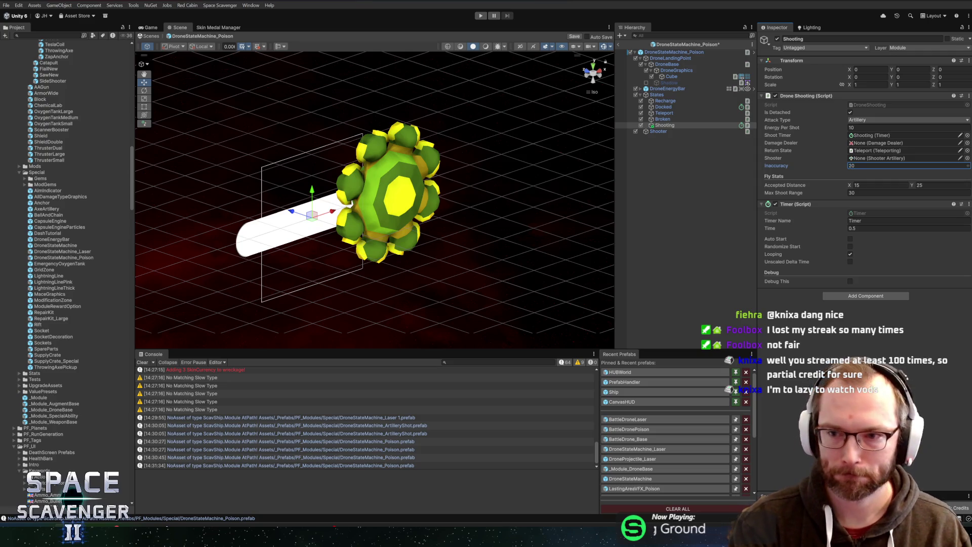
# Step: Add a Shooter Artillery component to the Shooter object
pyautogui.click(679, 132)
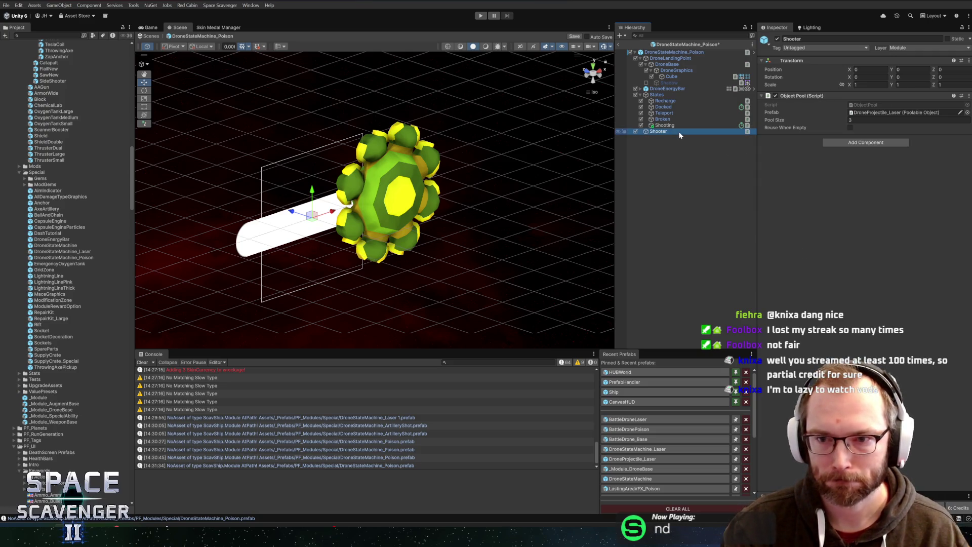
pyautogui.click(868, 143)
pyautogui.write('artillery')
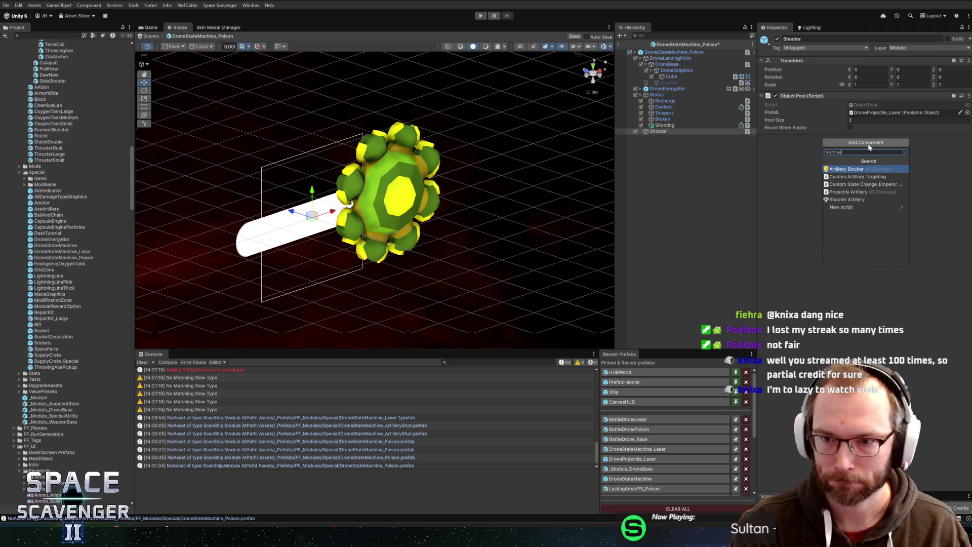
pyautogui.press('Return')
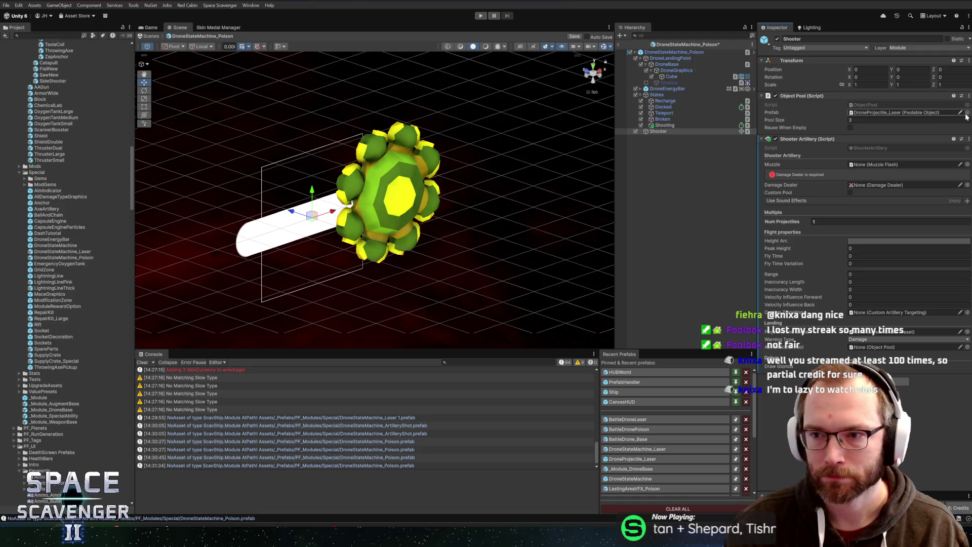
# Step: Replace DroneProjectile_Laser with SlimeGreen from ArtilleryProjectiles as the Object Pool prefab
pyautogui.click(906, 114)
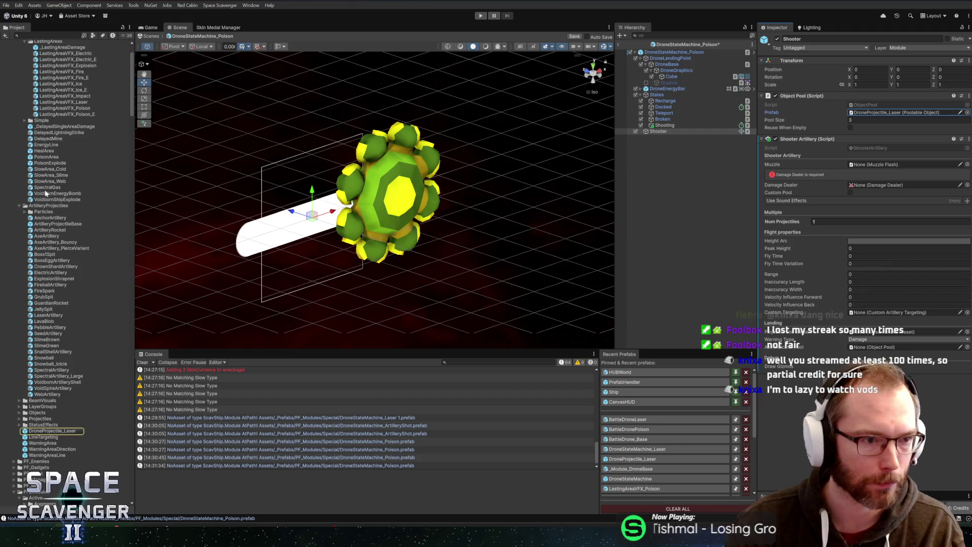
pyautogui.scroll(-2, 47, 206)
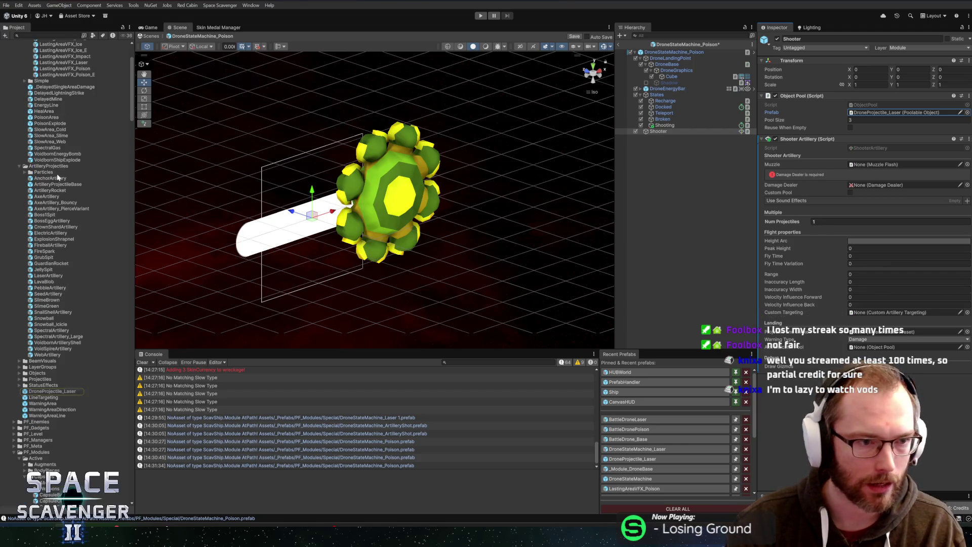
pyautogui.scroll(2, 64, 195)
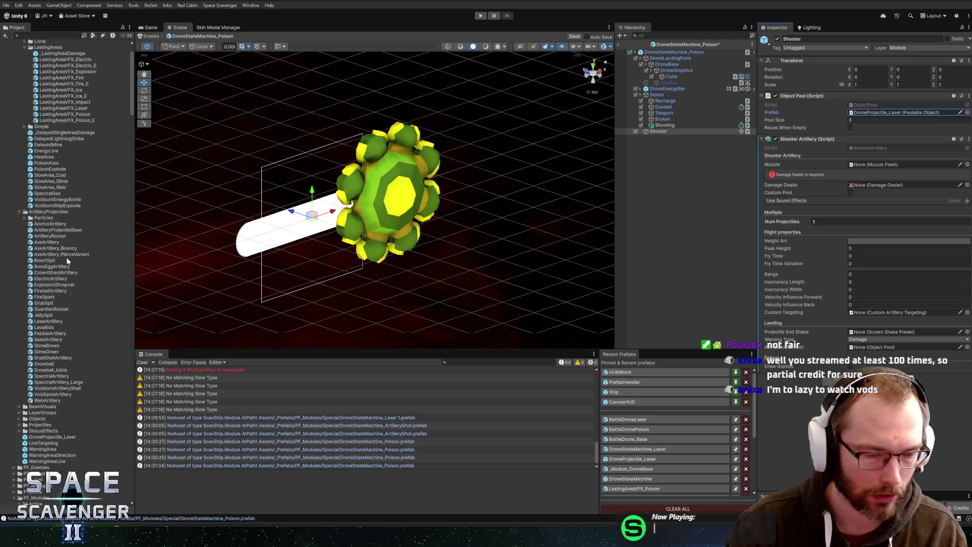
pyautogui.scroll(-2, 71, 275)
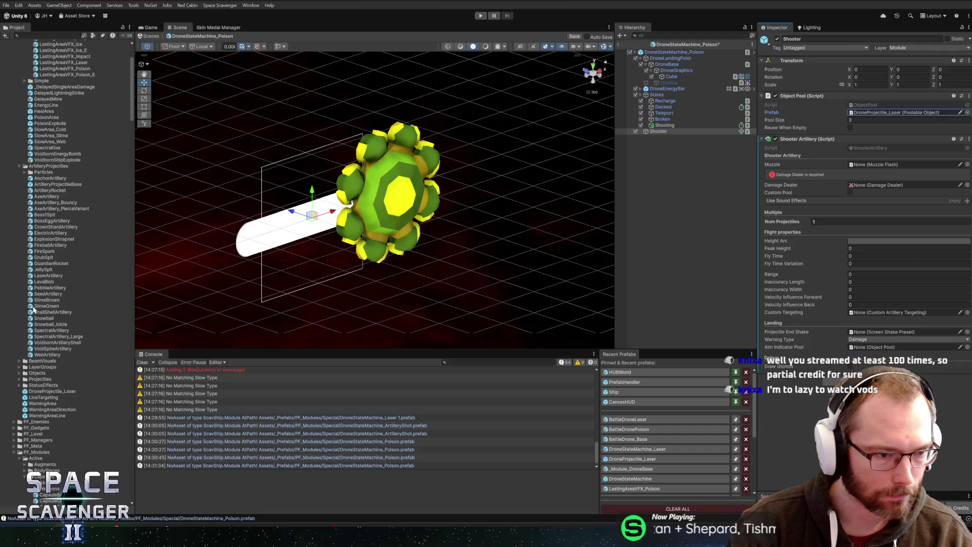
pyautogui.moveTo(32, 308)
pyautogui.mouseDown()
pyautogui.moveTo(894, 116)
pyautogui.moveTo(560, 138)
pyautogui.moveTo(497, 172)
pyautogui.moveTo(885, 115)
pyautogui.mouseUp()
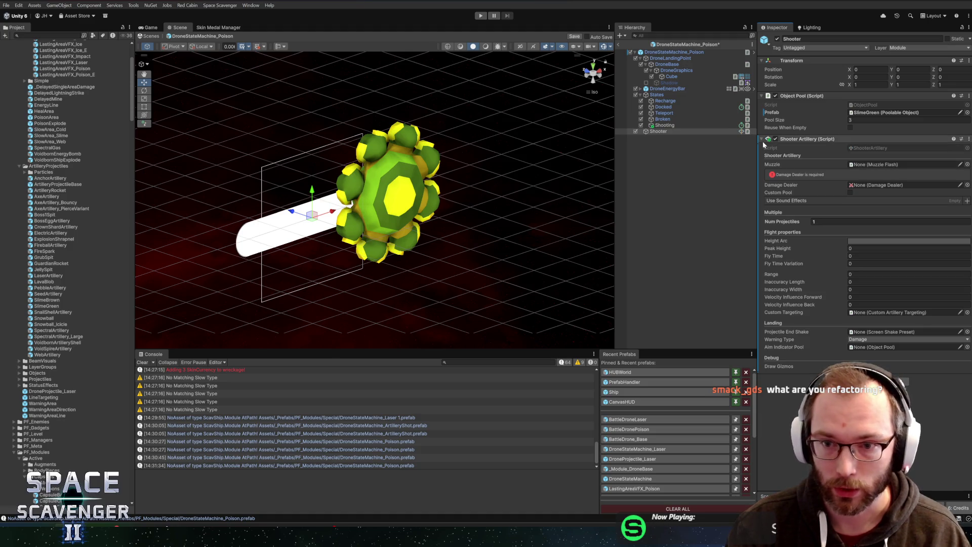
# Step: Create an empty child GameObject under DroneGraphics in the Hierarchy
pyautogui.rightClick(674, 80)
pyautogui.rightClick(671, 72)
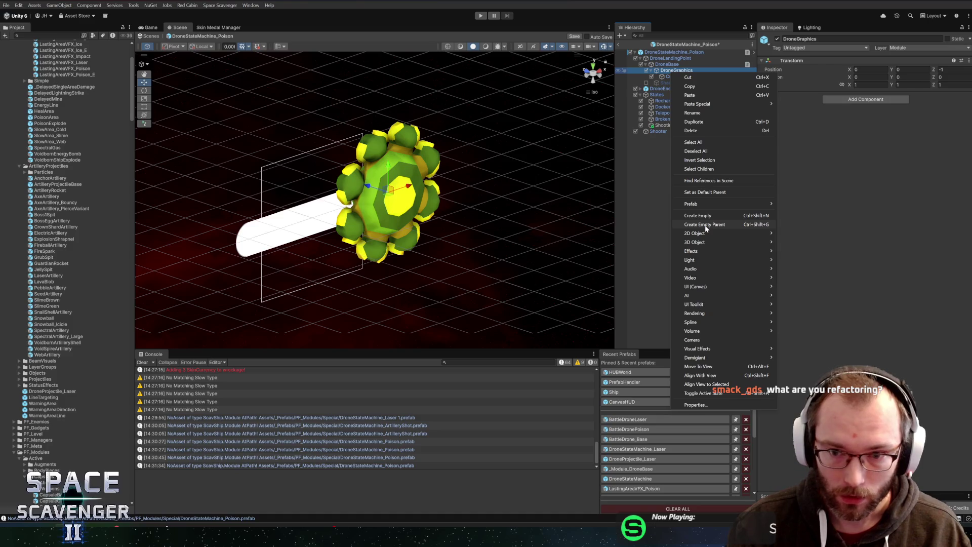
pyautogui.click(706, 216)
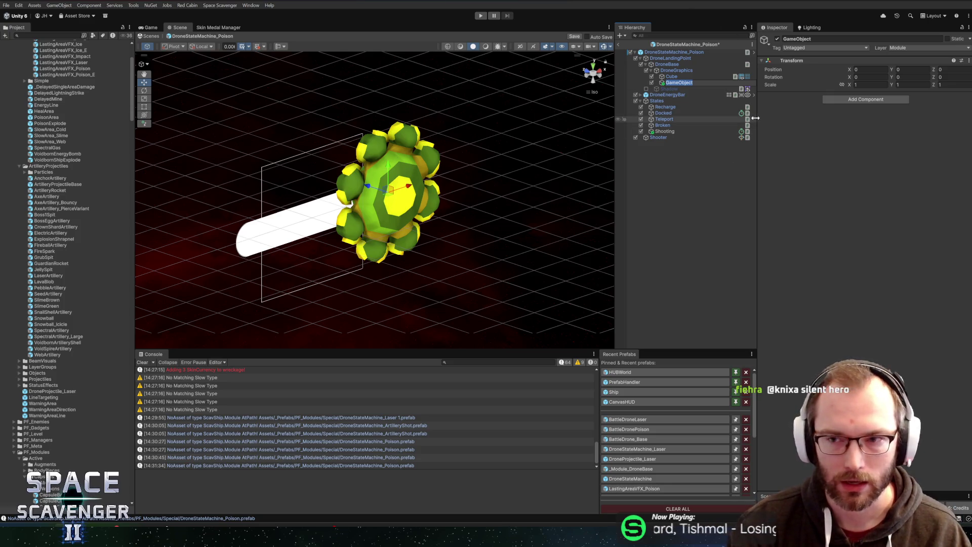
# Step: Name the new object Muzzle, rotate it -90 on X, set Z position 1, and save
pyautogui.write('Muzzle')
pyautogui.press('Return')
pyautogui.press('e')
pyautogui.moveTo(403, 166)
pyautogui.mouseDown()
pyautogui.moveTo(418, 258)
pyautogui.moveTo(423, 238)
pyautogui.mouseUp()
pyautogui.moveTo(481, 154)
pyautogui.mouseDown()
pyautogui.moveTo(477, 136)
pyautogui.moveTo(570, 138)
pyautogui.mouseUp()
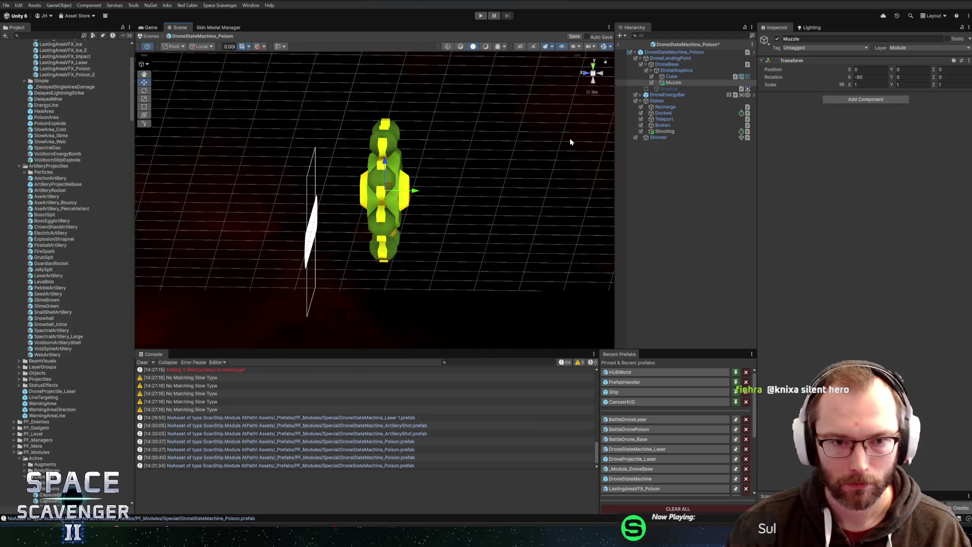
pyautogui.hotkey('ctrl', 's')
pyautogui.moveTo(415, 191); pyautogui.dragTo(383, 197)
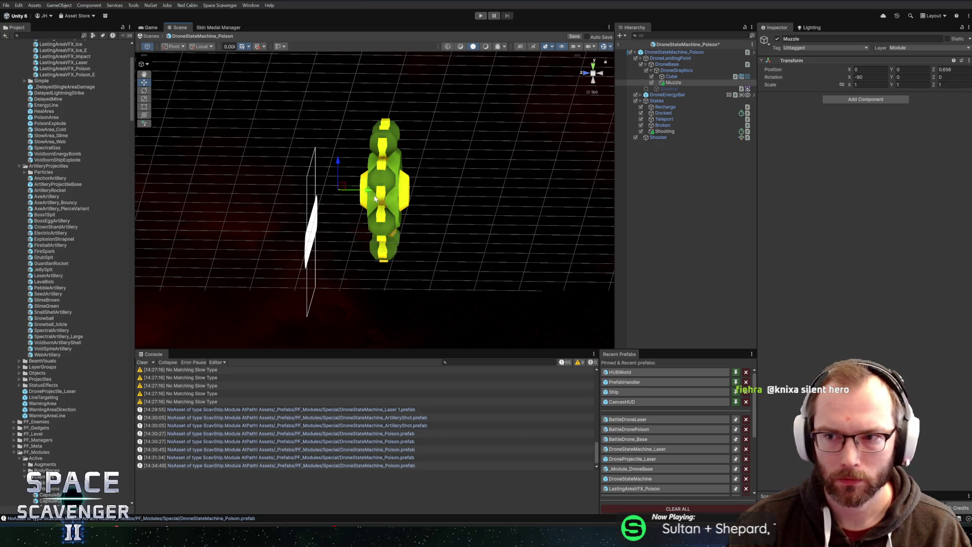
pyautogui.click(947, 70)
pyautogui.write('1')
pyautogui.hotkey('ctrl', 's')
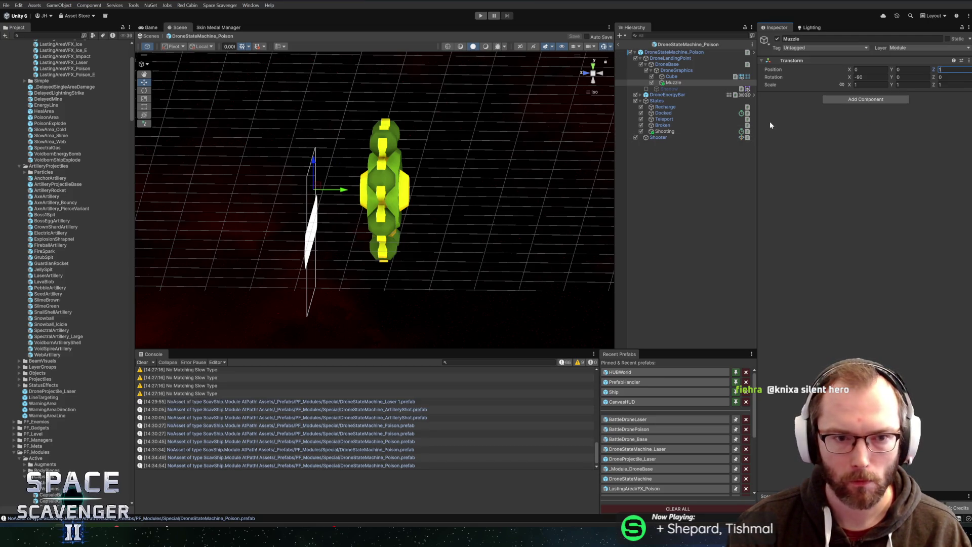
# Step: Add a Muzzle Flash component to the Muzzle object
pyautogui.click(668, 132)
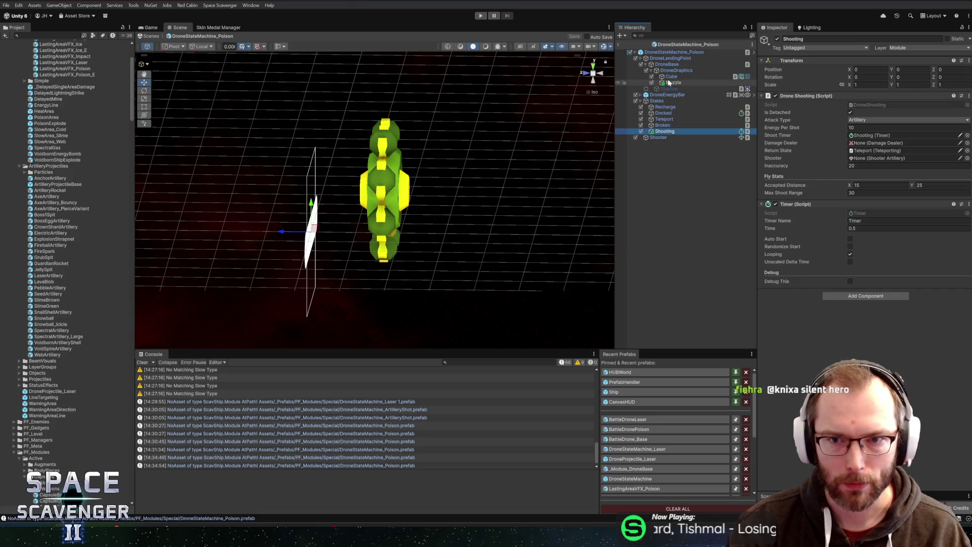
pyautogui.click(658, 138)
pyautogui.click(674, 82)
pyautogui.click(839, 100)
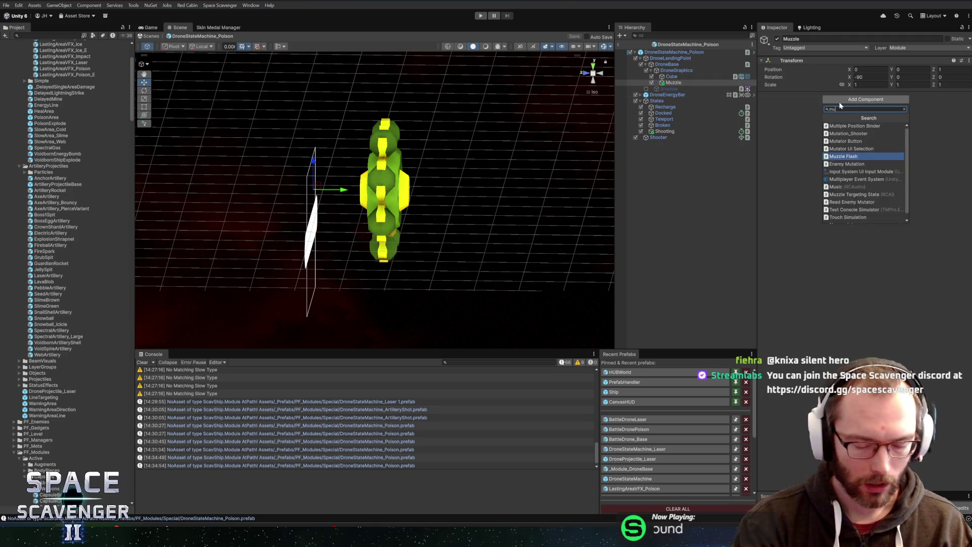
pyautogui.write('muzzle')
pyautogui.press('Return')
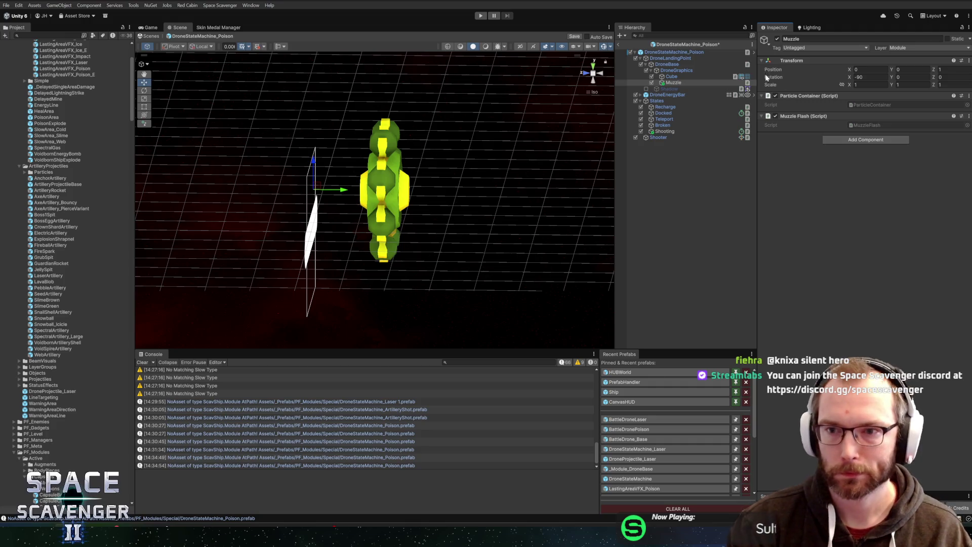
# Step: Assign Muzzle to Shooter Artillery's Muzzle field and save the DroneStateMachine_Poison prefab
pyautogui.click(665, 131)
pyautogui.moveTo(674, 82); pyautogui.dragTo(866, 128)
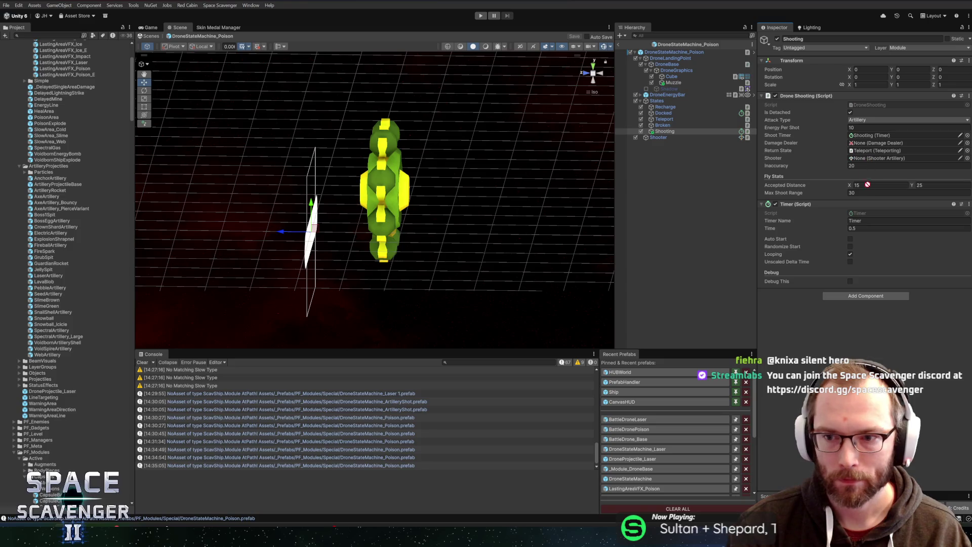
pyautogui.click(658, 138)
pyautogui.moveTo(674, 83); pyautogui.dragTo(879, 165)
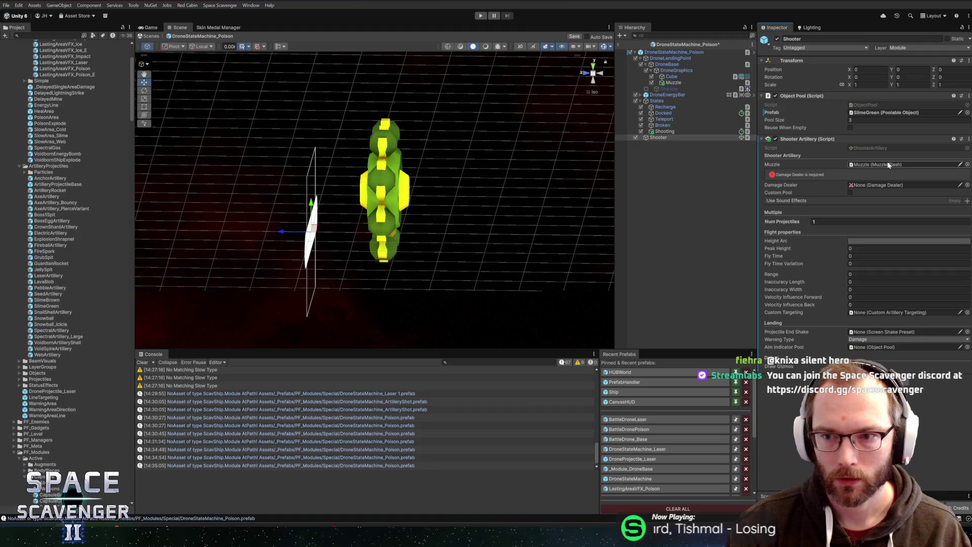
pyautogui.hotkey('ctrl', 's')
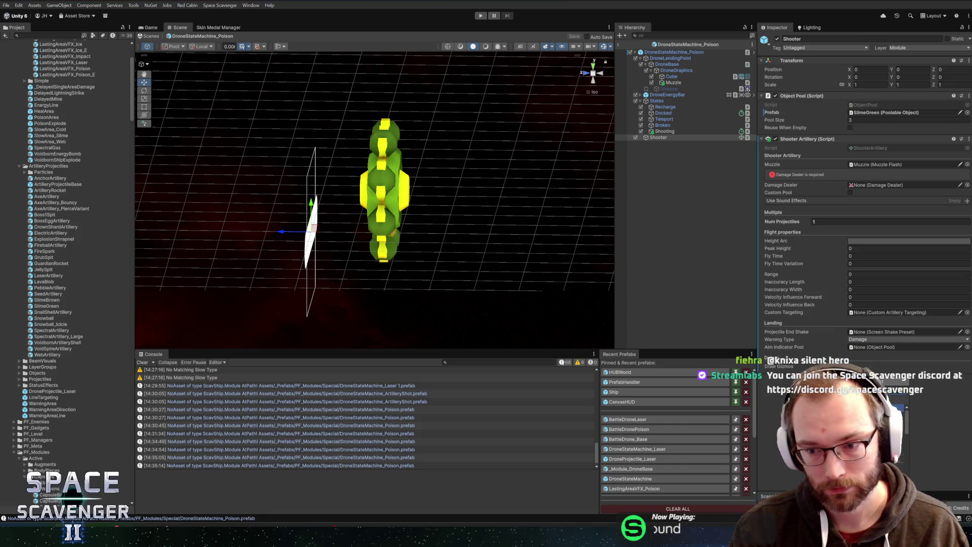
# Step: Set the Shooter's Damage Dealer damage to 20
pyautogui.scroll(-3, 861, 202)
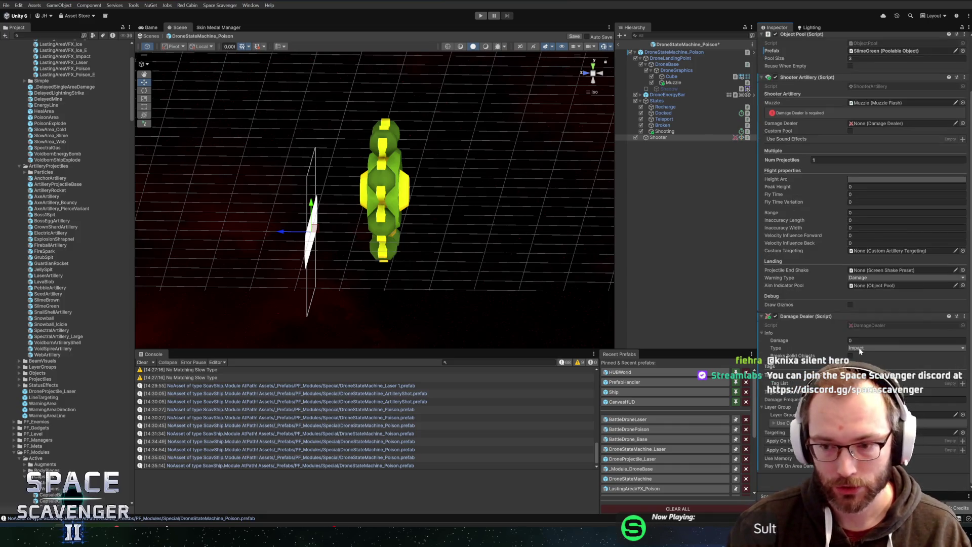
pyautogui.click(861, 340)
pyautogui.write('20')
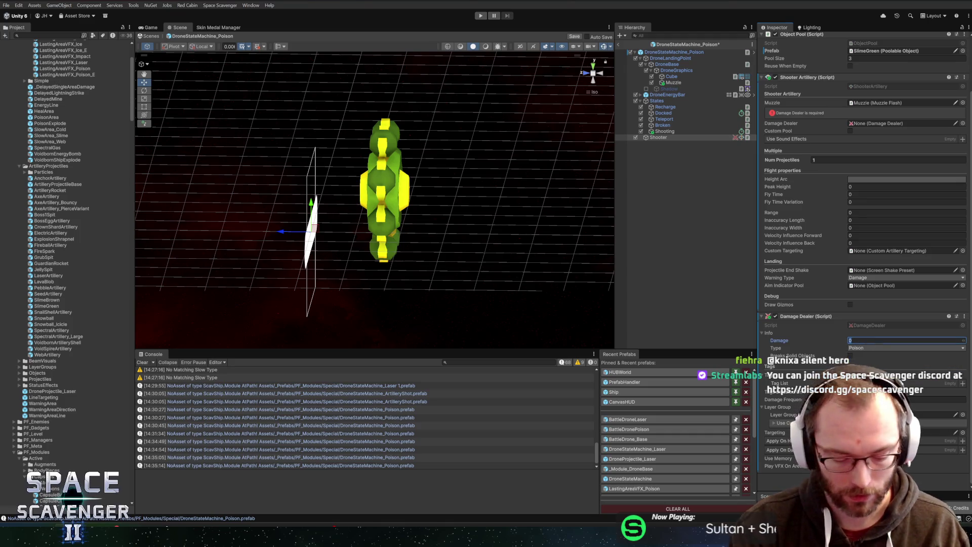
pyautogui.press('Return')
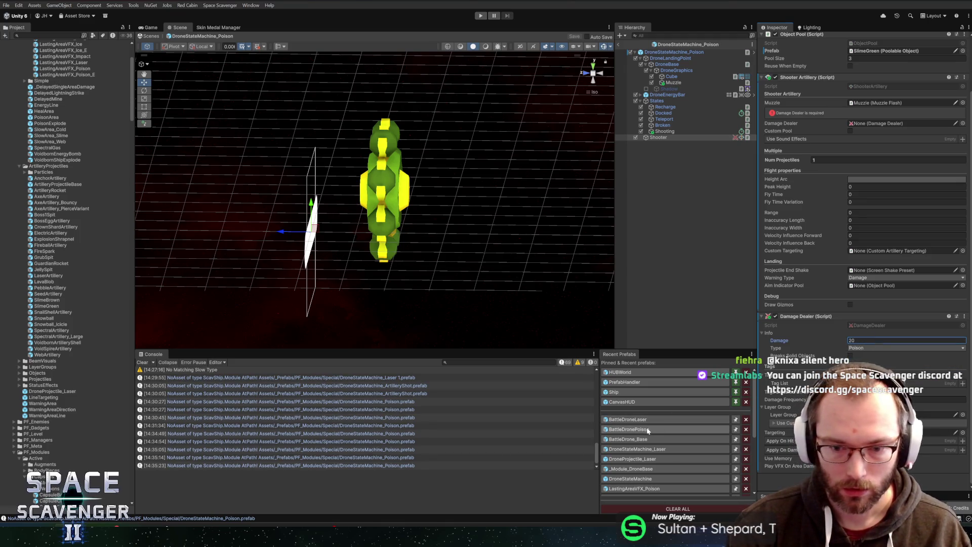
# Step: Open the BattleDronePoison prefab from Recent Prefabs and scroll to its components
pyautogui.click(628, 429)
pyautogui.scroll(-15, 841, 278)
pyautogui.scroll(-10, 815, 299)
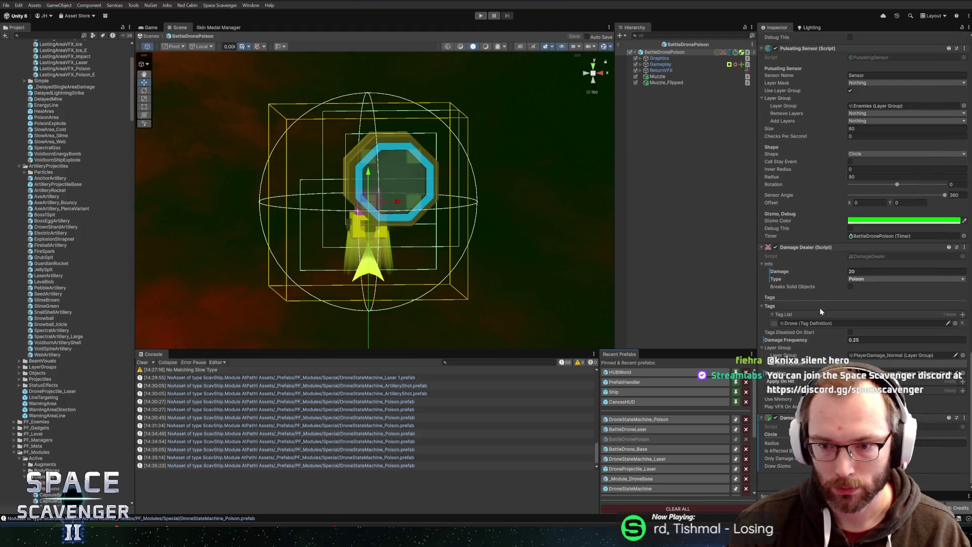
# Step: Copy BattleDronePoison's Damage Dealer component, then reopen DroneStateMachine_Poison
pyautogui.rightClick(805, 248)
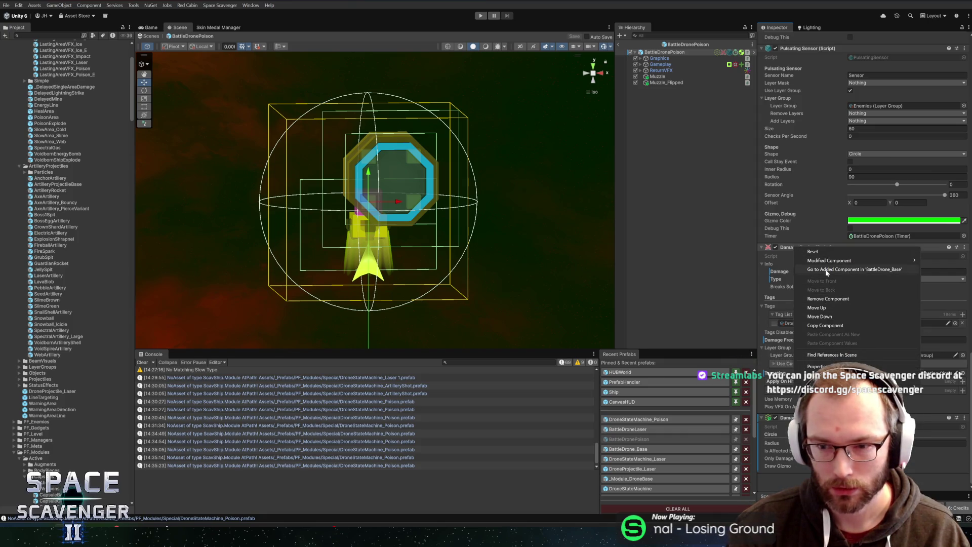
pyautogui.click(831, 326)
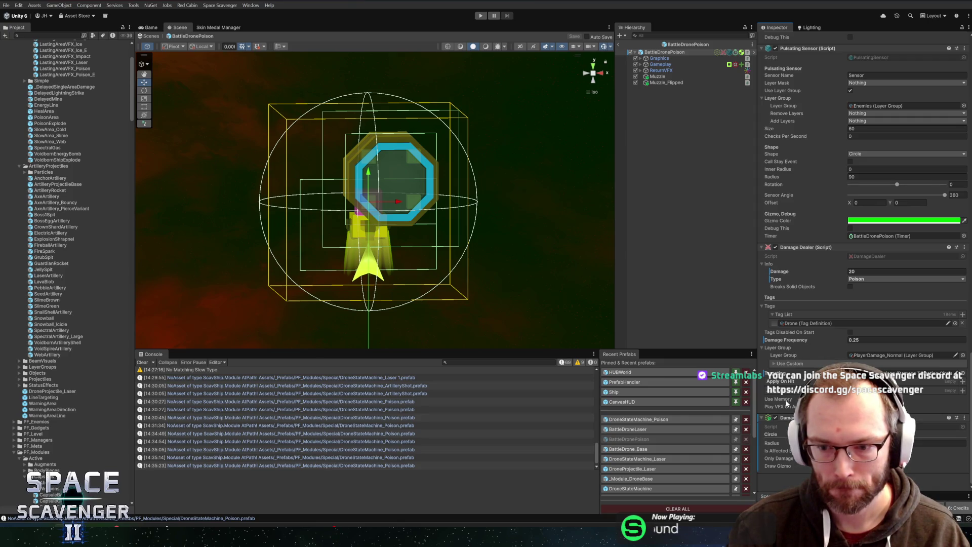
pyautogui.click(667, 418)
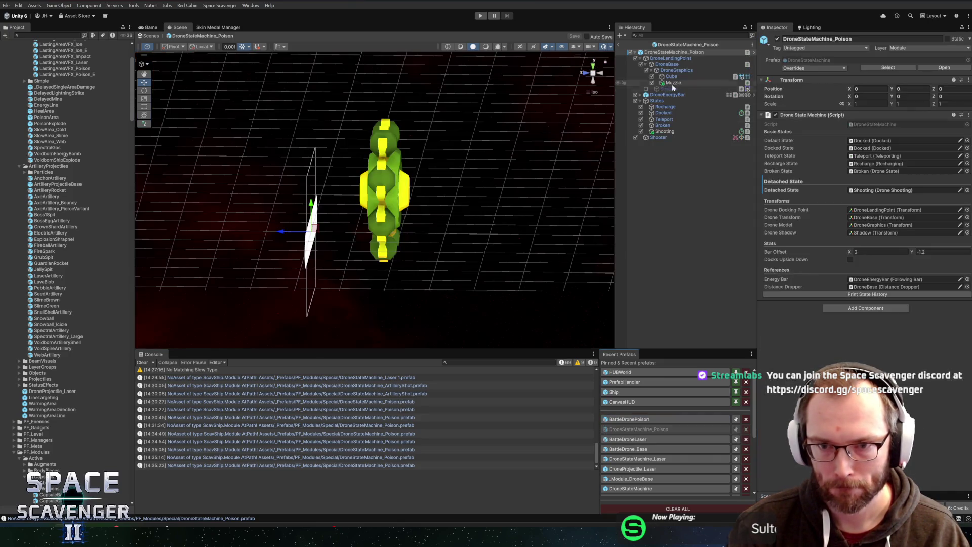
# Step: Paste the copied values onto Shooter's Damage Dealer and link it to Shooter Artillery
pyautogui.click(672, 140)
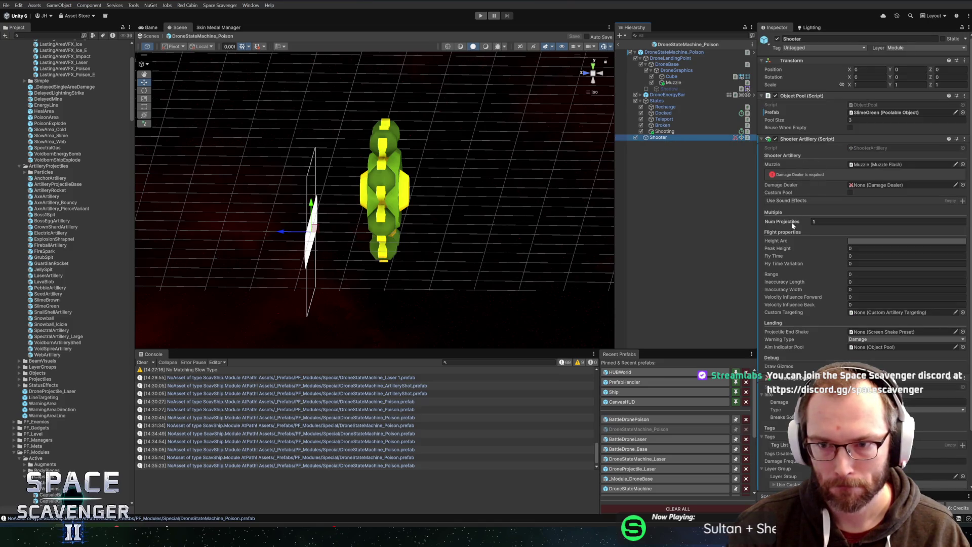
pyautogui.scroll(-3, 792, 320)
pyautogui.rightClick(794, 318)
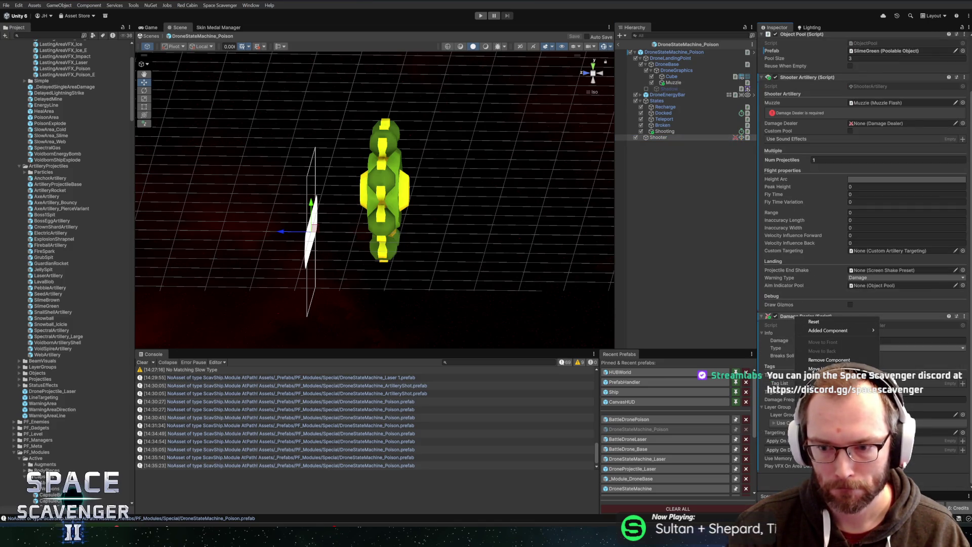
pyautogui.click(830, 404)
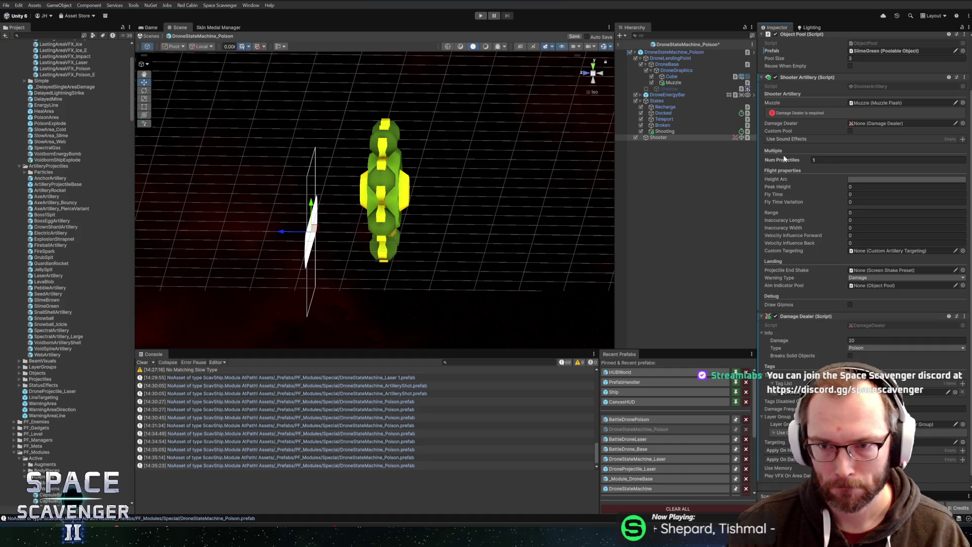
pyautogui.moveTo(805, 316); pyautogui.dragTo(890, 125)
# Step: Copy BattleDronePoison's Damage Dealer component again
pyautogui.click(629, 419)
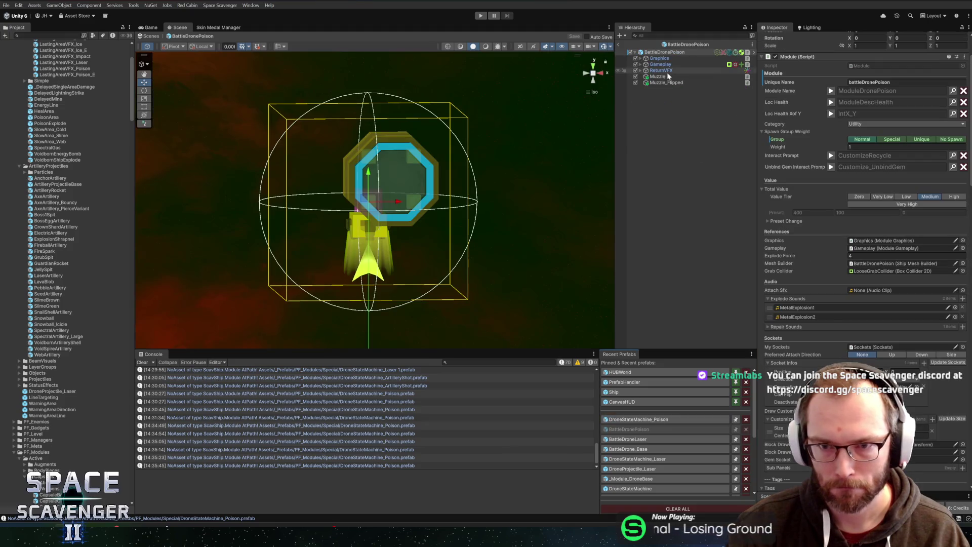
pyautogui.scroll(-15, 826, 318)
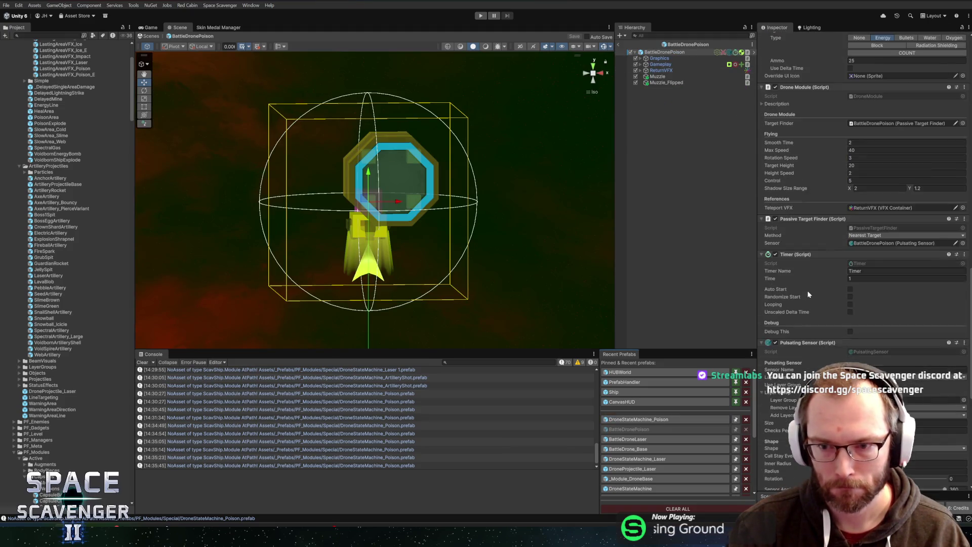
pyautogui.scroll(-5, 806, 299)
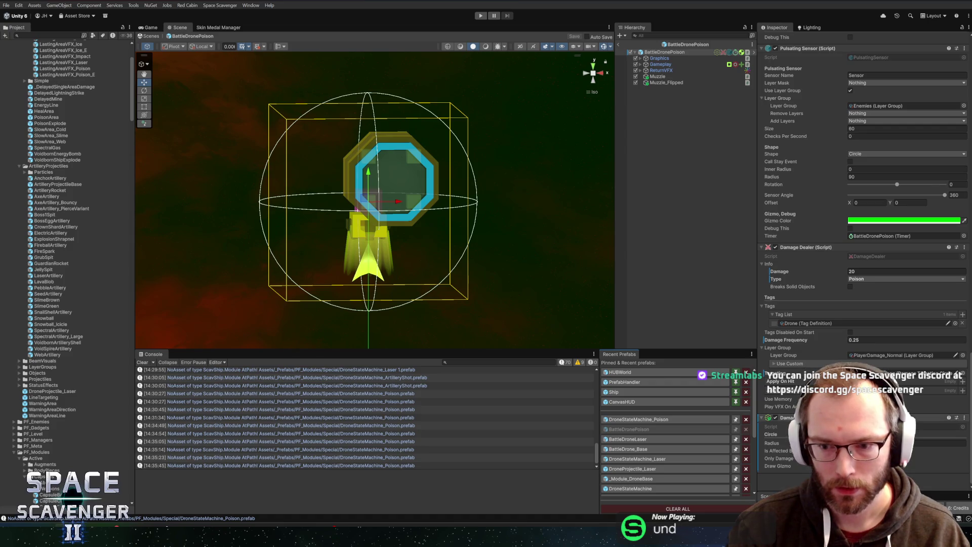
pyautogui.rightClick(810, 284)
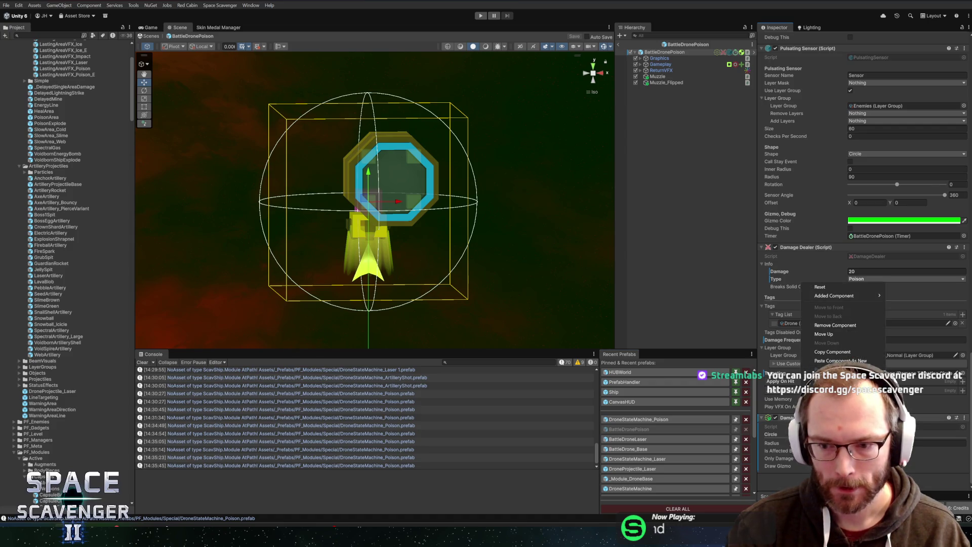
pyautogui.click(836, 353)
# Step: Paste the Damage Dealer as a new component on Shooter and save DroneStateMachine_Poison
pyautogui.click(639, 420)
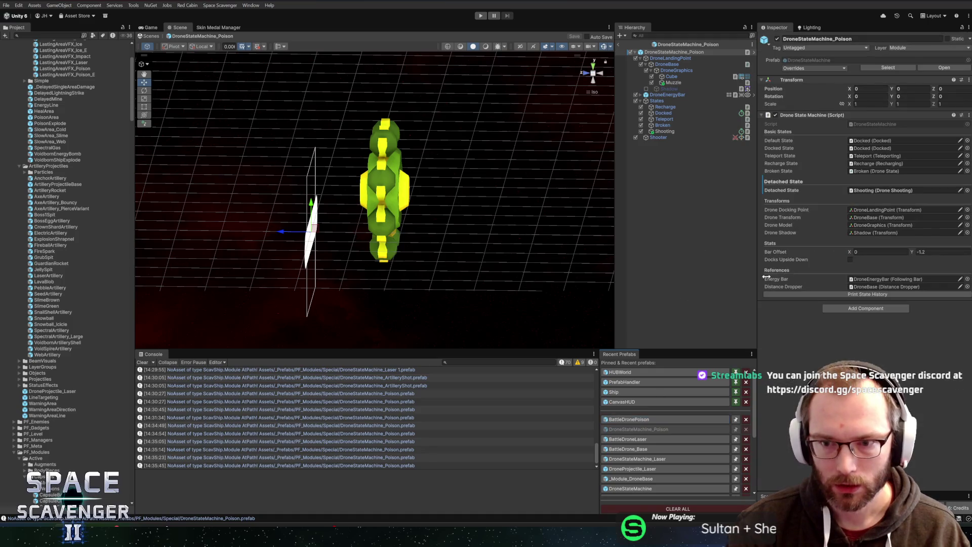
pyautogui.click(659, 137)
pyautogui.rightClick(806, 138)
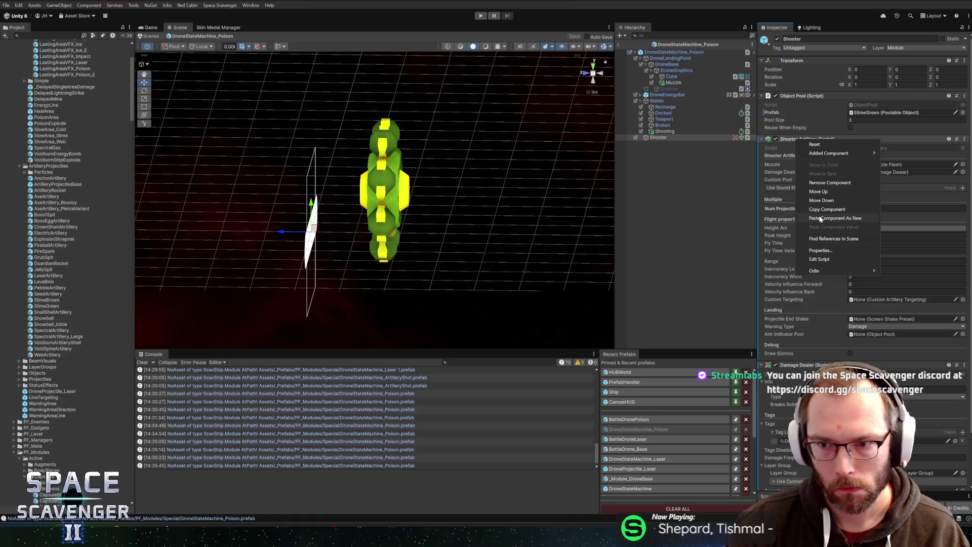
pyautogui.click(825, 218)
pyautogui.scroll(-5, 834, 245)
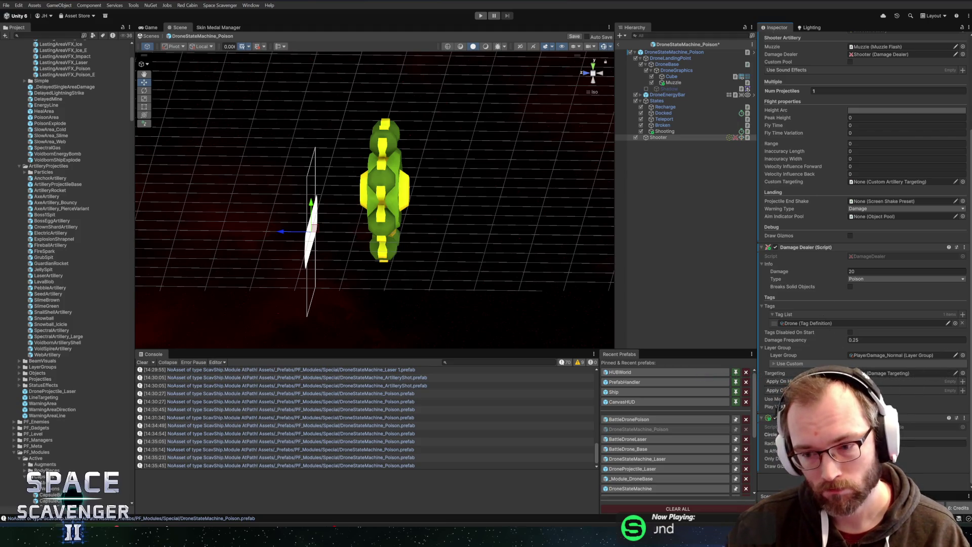
pyautogui.hotkey('ctrl', 's')
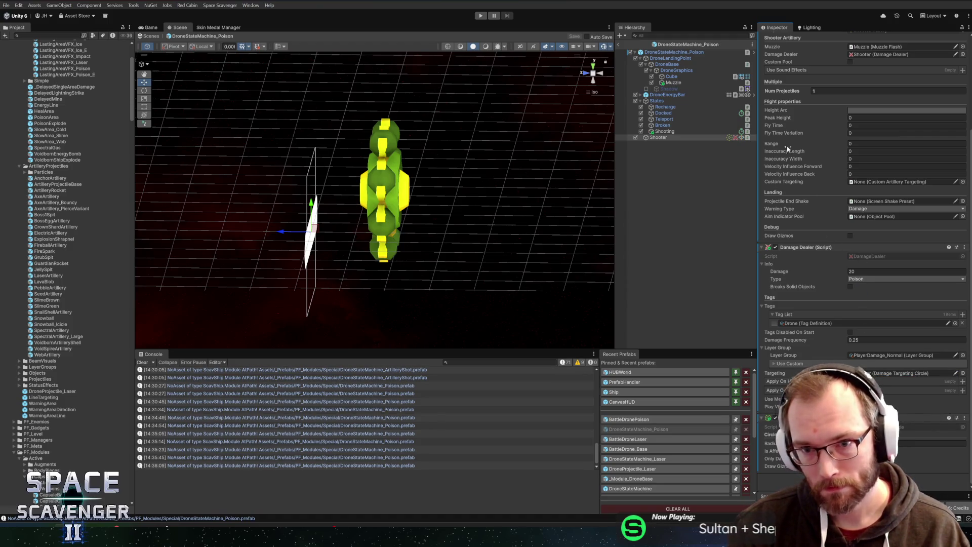
# Step: Inspect BattleDronePoison's Muzzle_Flipped, Muzzle, ReturnVFX, Gameplay and Graphics objects, then switch to GitHub Desktop
pyautogui.click(629, 419)
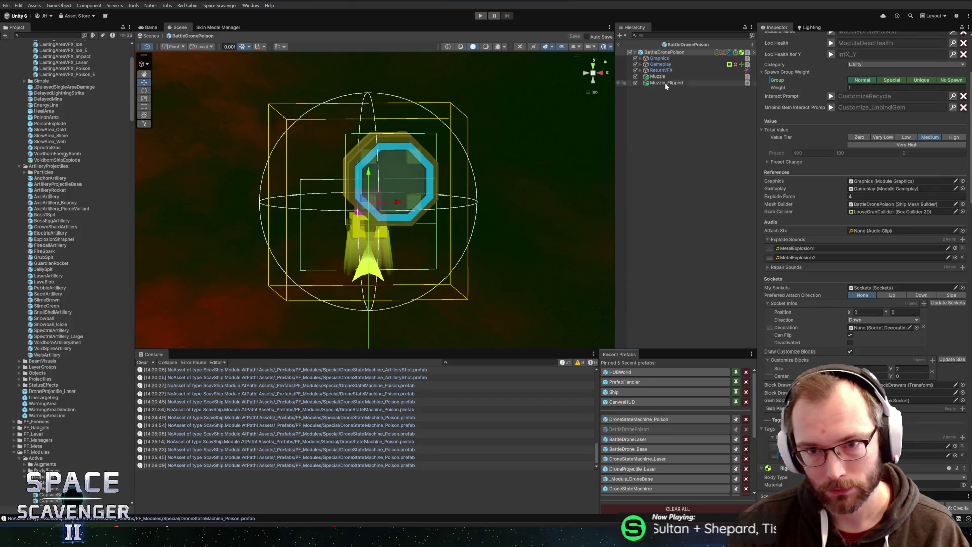
pyautogui.click(662, 83)
pyautogui.click(657, 77)
pyautogui.click(660, 70)
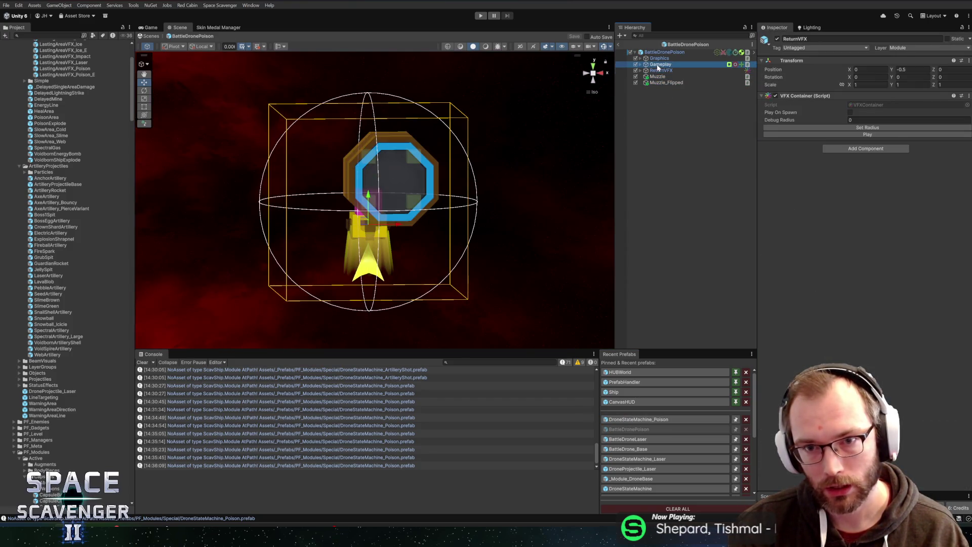
pyautogui.click(662, 64)
pyautogui.click(660, 59)
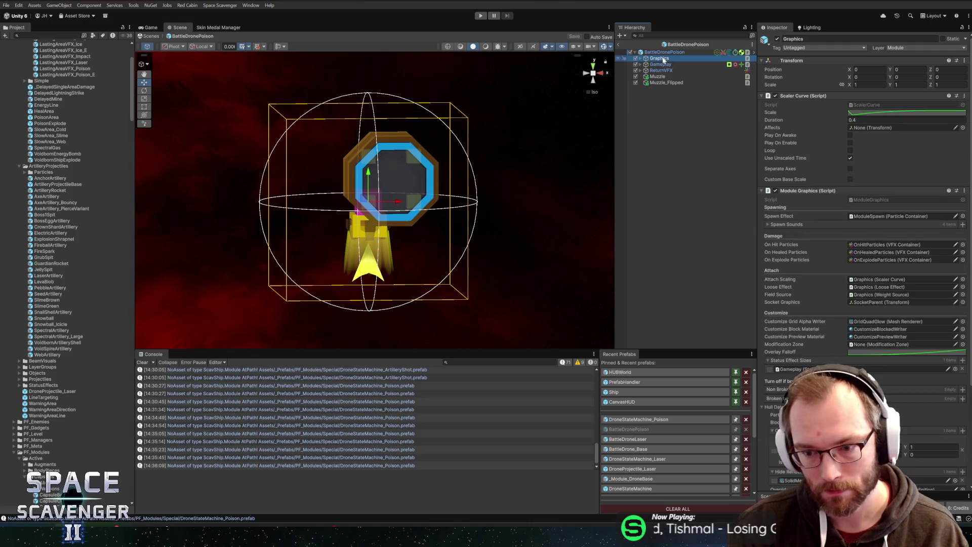
pyautogui.click(638, 419)
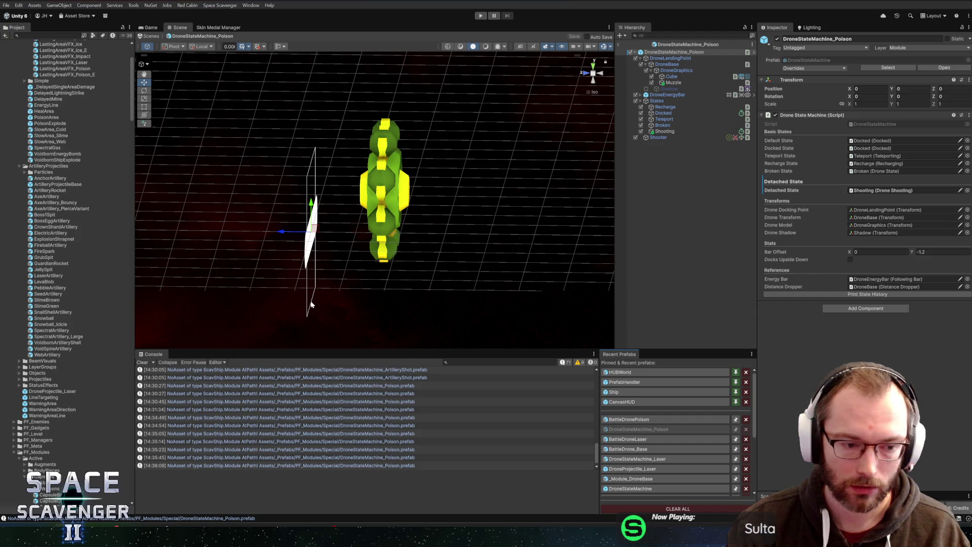
pyautogui.hotkey('alt', 'Tab')
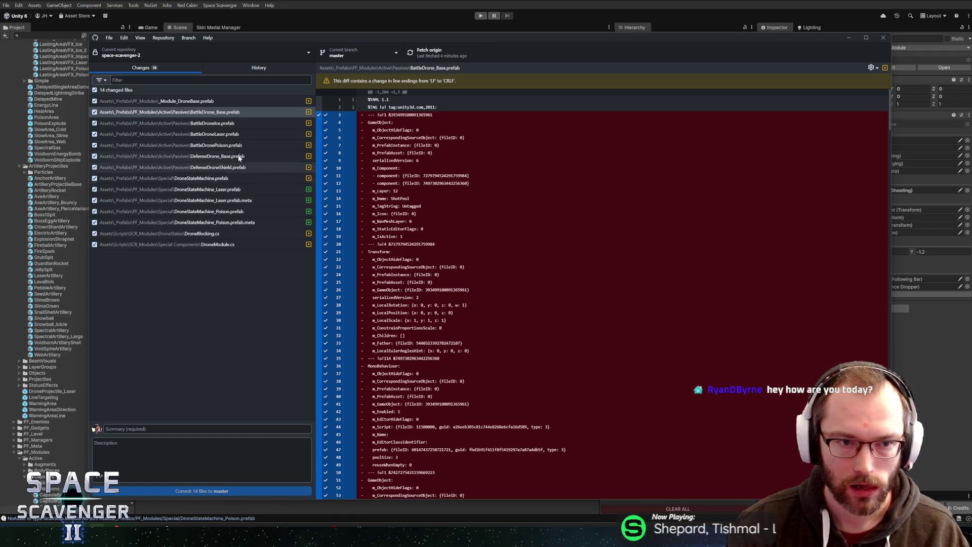
# Step: Review the BattleDroneIce, BattleDroneLaser and _Module_DroneBase diffs, comparing DroneBlocking.cs with DroneModule.cs
pyautogui.click(228, 123)
pyautogui.click(228, 134)
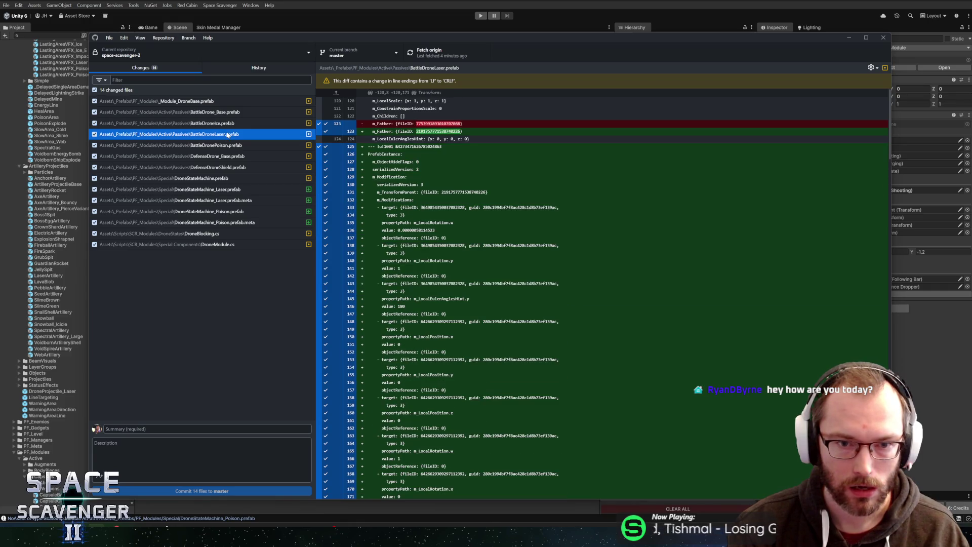
pyautogui.press('Down')
pyautogui.press('Down')
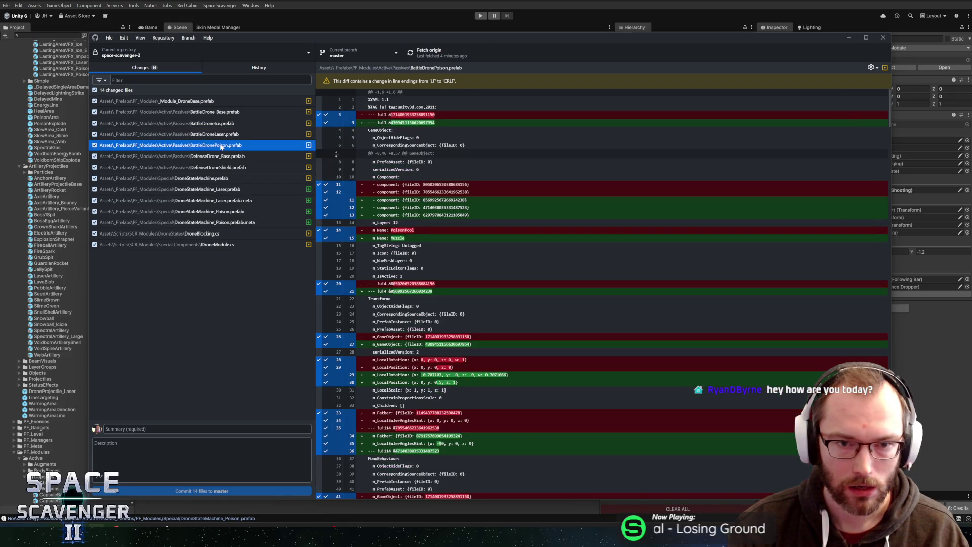
pyautogui.click(210, 102)
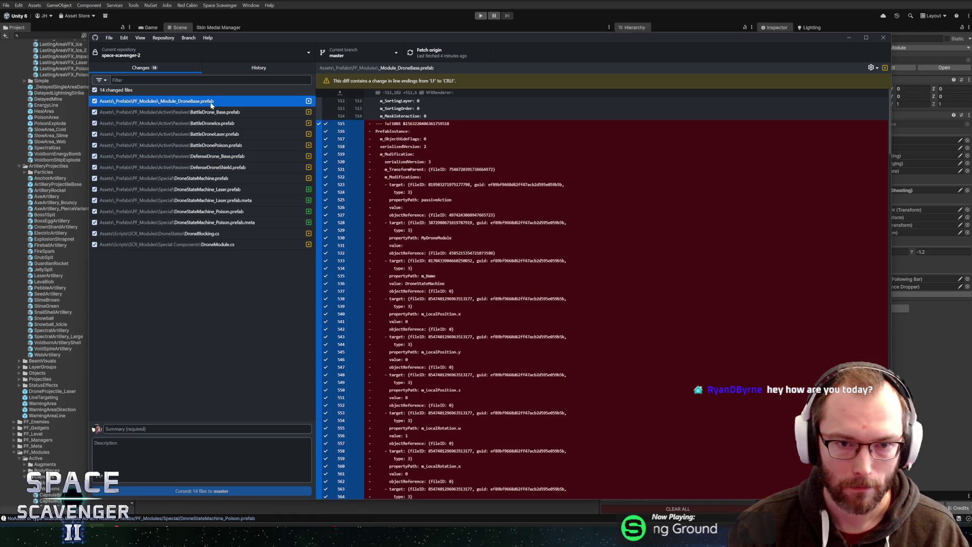
pyautogui.click(177, 234)
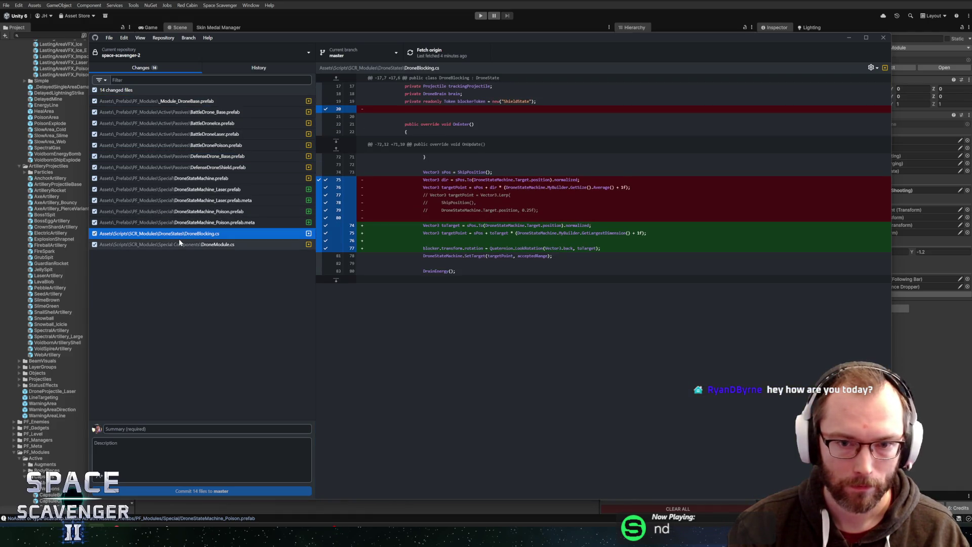
pyautogui.click(179, 241)
pyautogui.click(179, 236)
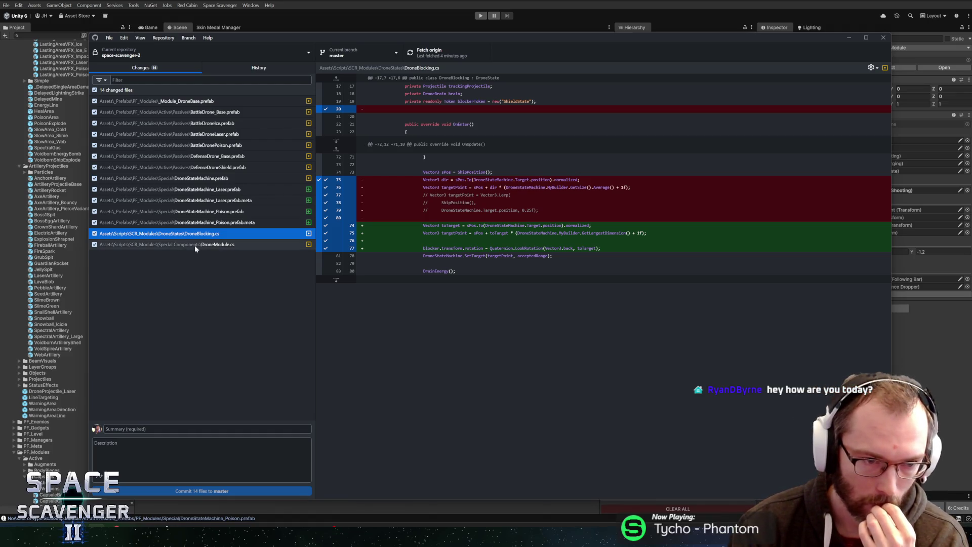
pyautogui.click(205, 245)
pyautogui.click(201, 234)
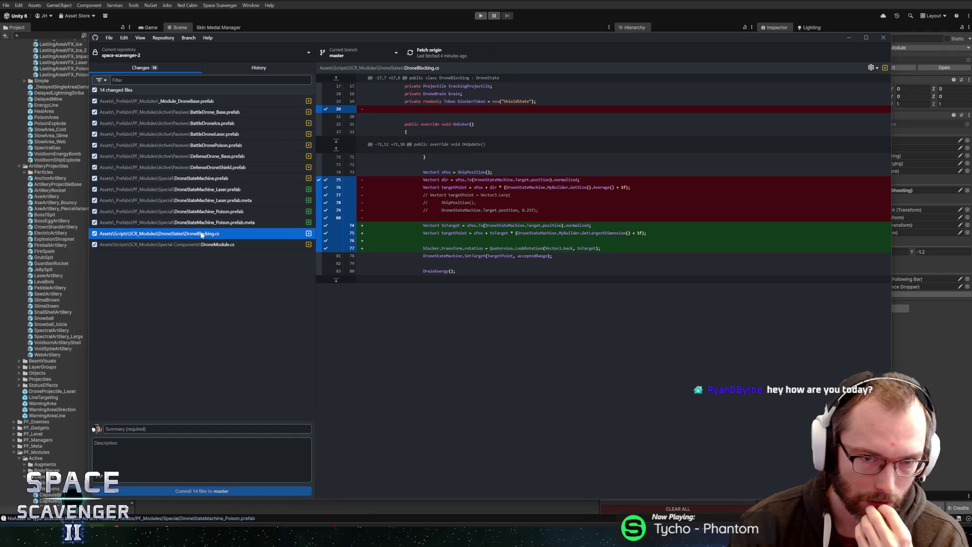
pyautogui.click(203, 245)
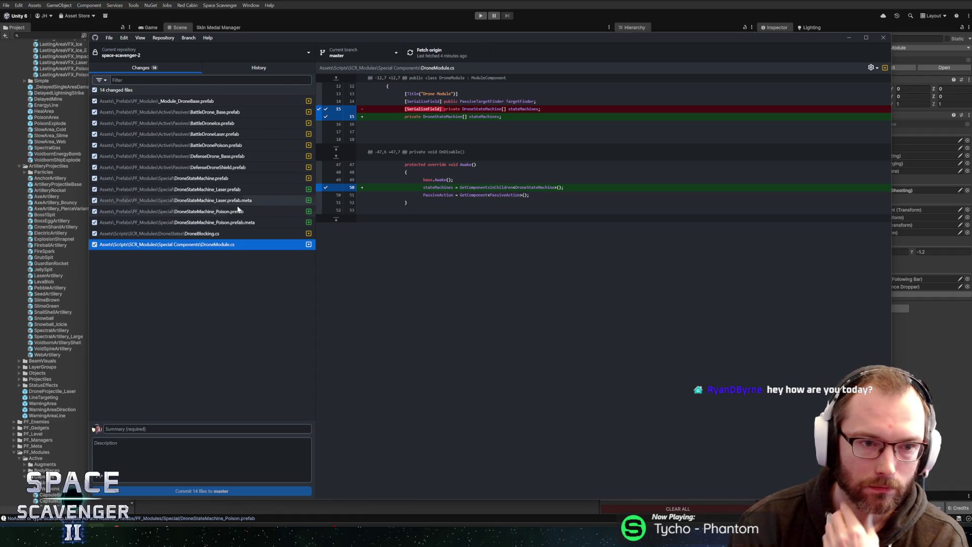
# Step: Recheck the poison state machine meta file and step through every changed file, ending on DroneModule.cs
pyautogui.click(211, 223)
pyautogui.click(210, 233)
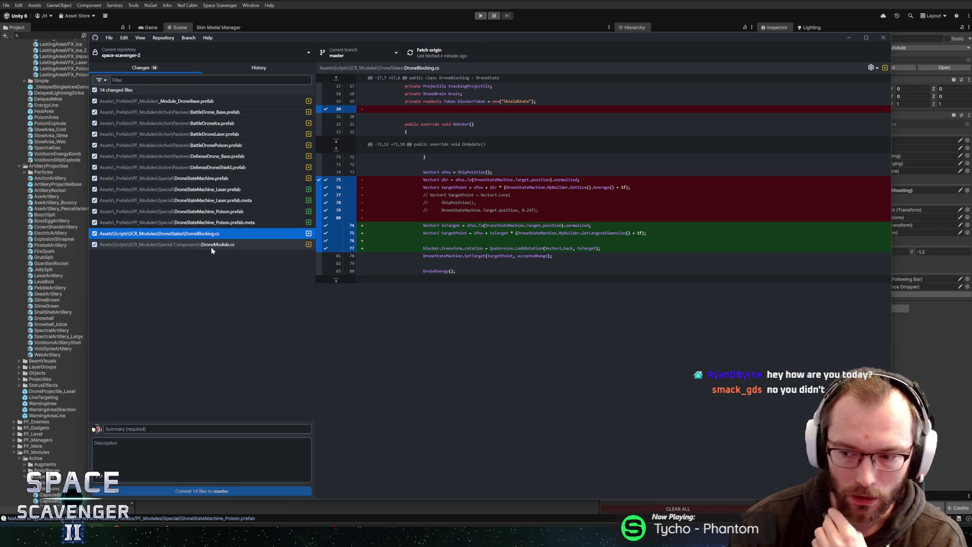
pyautogui.click(211, 246)
pyautogui.click(208, 232)
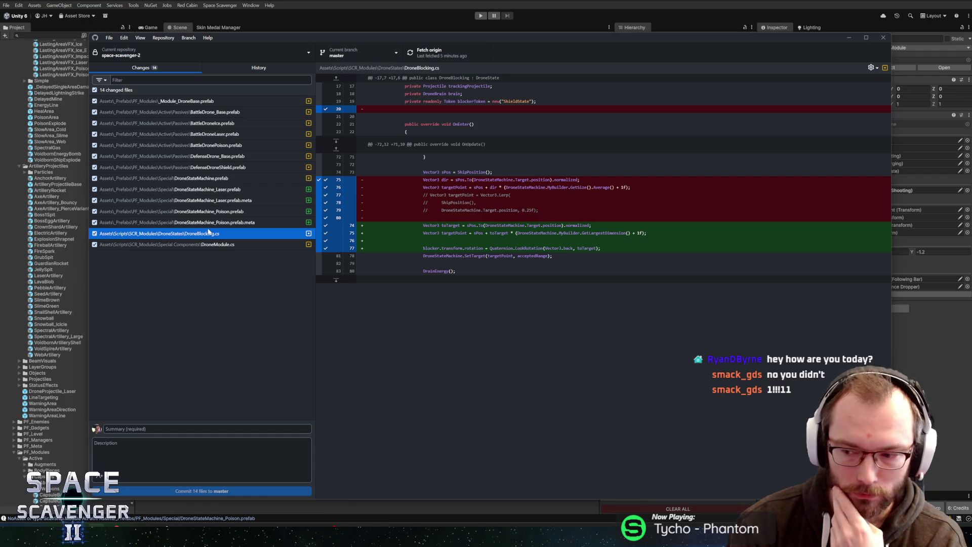
pyautogui.click(198, 102)
pyautogui.click(203, 112)
pyautogui.click(208, 123)
pyautogui.click(215, 133)
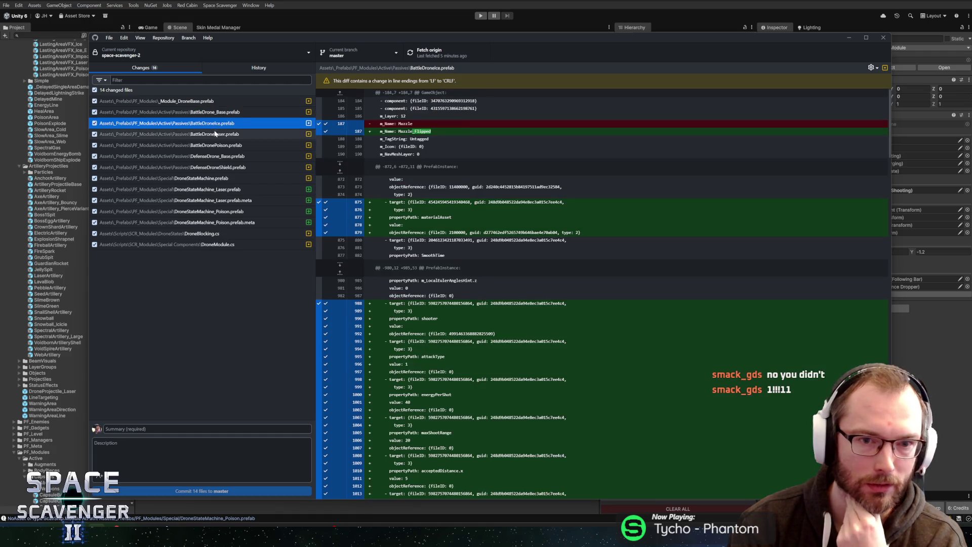
pyautogui.click(212, 145)
pyautogui.click(205, 156)
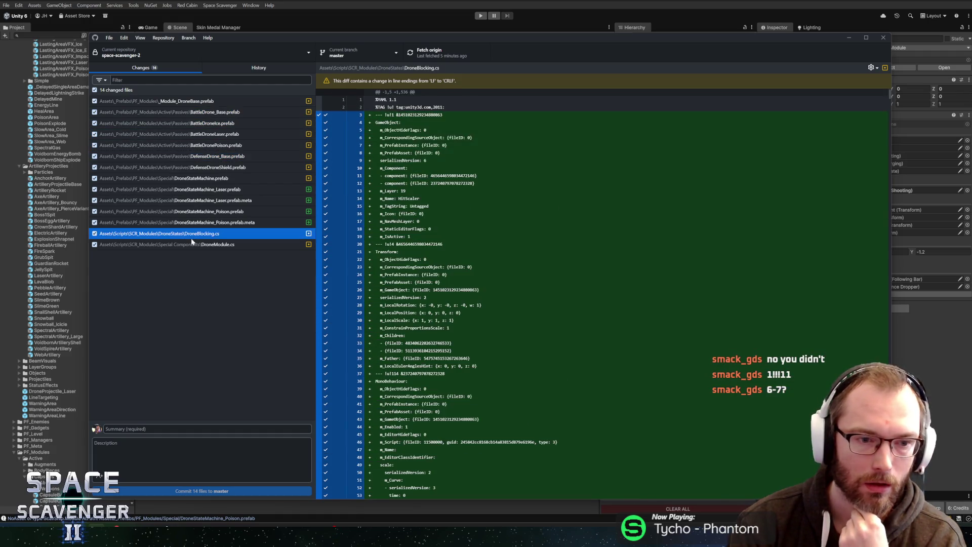
pyautogui.click(191, 237)
pyautogui.click(192, 244)
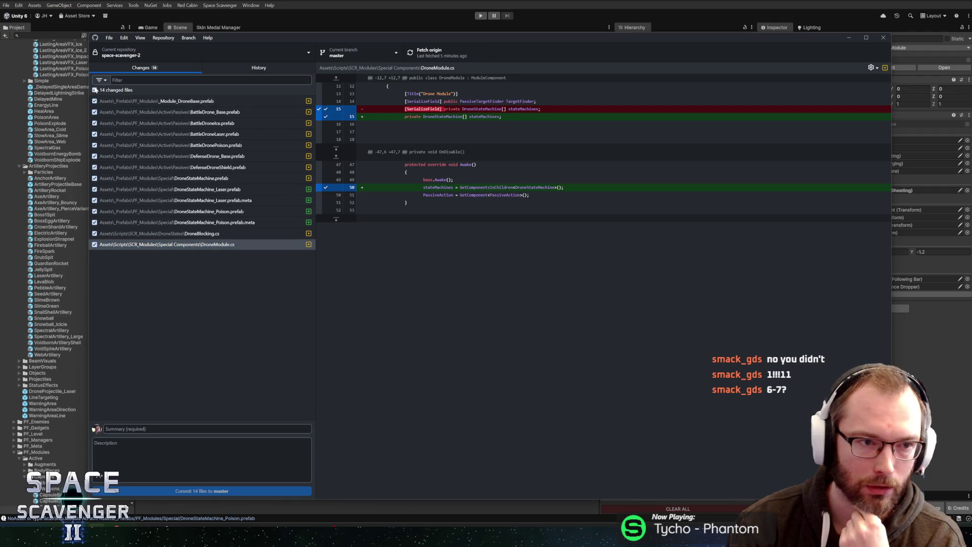
# Step: Exclude all changed files and include only DroneBlocking.cs in the commit
pyautogui.click(94, 90)
pyautogui.click(106, 234)
pyautogui.click(95, 234)
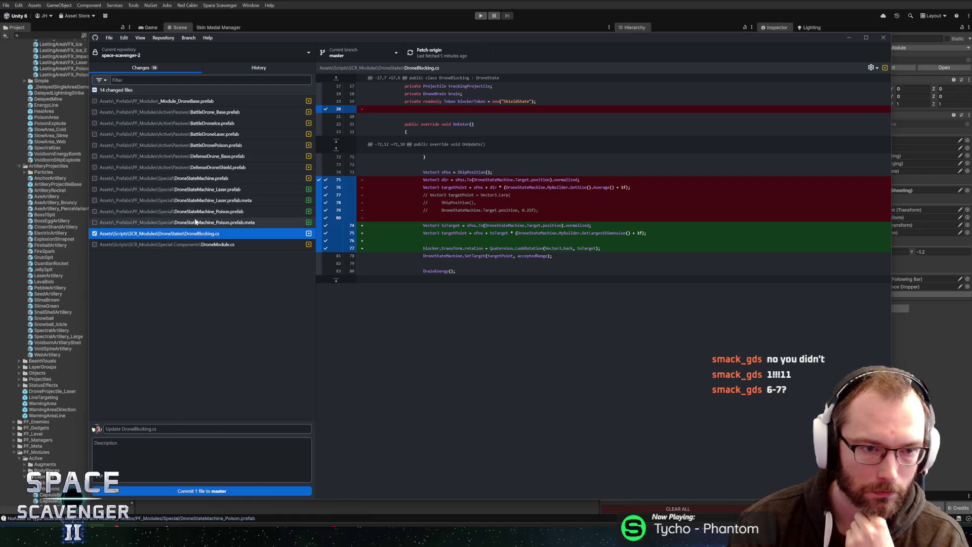
# Step: Review the DefenseDrone_Base and DefenseDroneShield prefab diffs, leaving both excluded from the commit
pyautogui.click(92, 169)
pyautogui.press('Up')
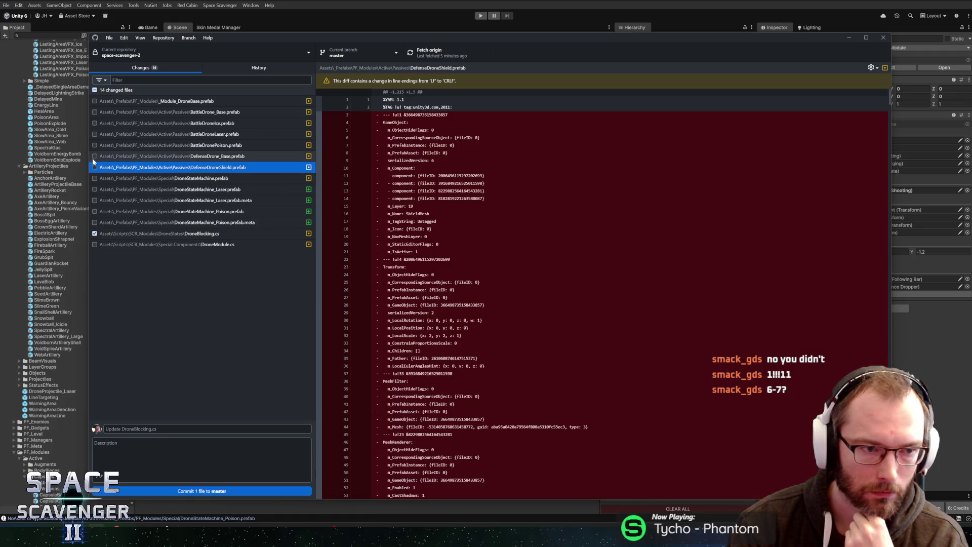
pyautogui.press('space')
pyautogui.click(94, 167)
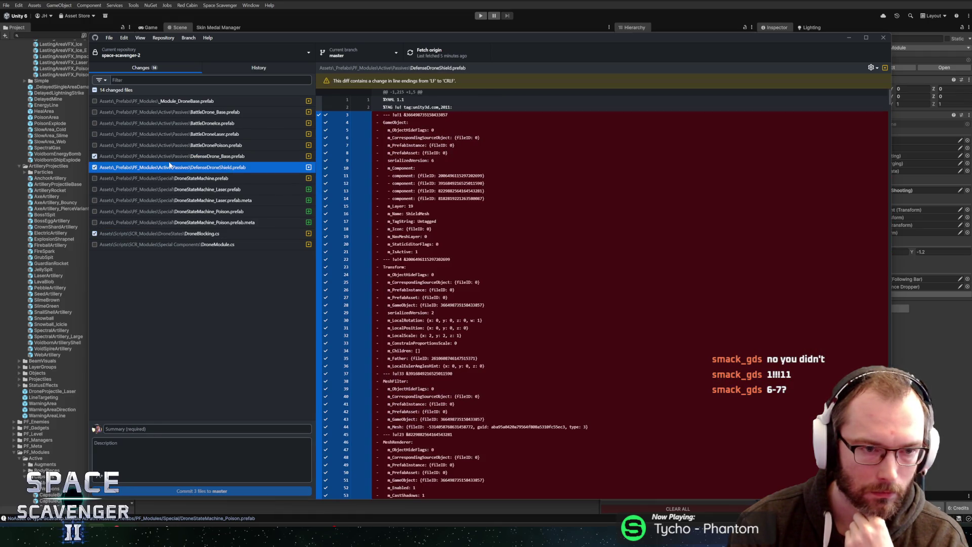
pyautogui.click(179, 157)
pyautogui.click(178, 166)
pyautogui.click(178, 157)
pyautogui.scroll(-20, 602, 294)
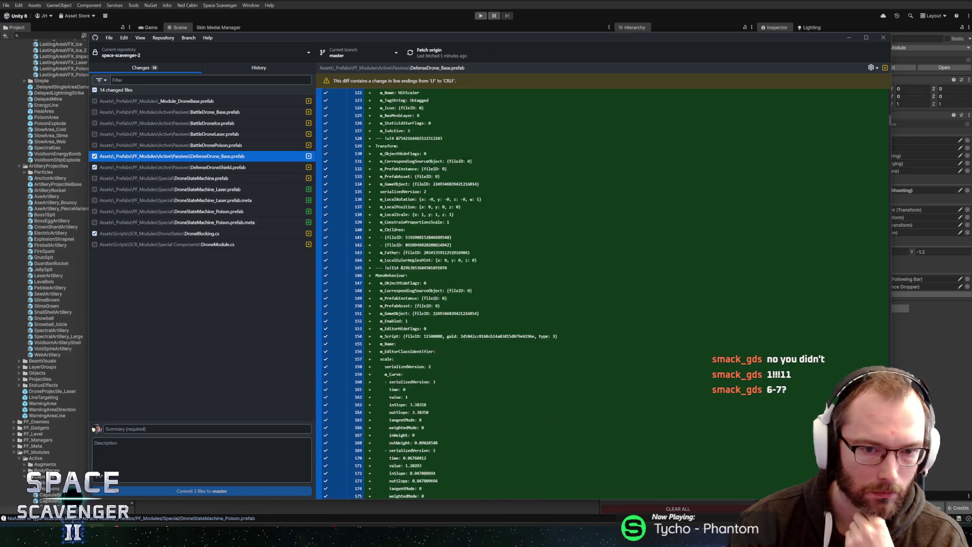
pyautogui.scroll(-12, 455, 294)
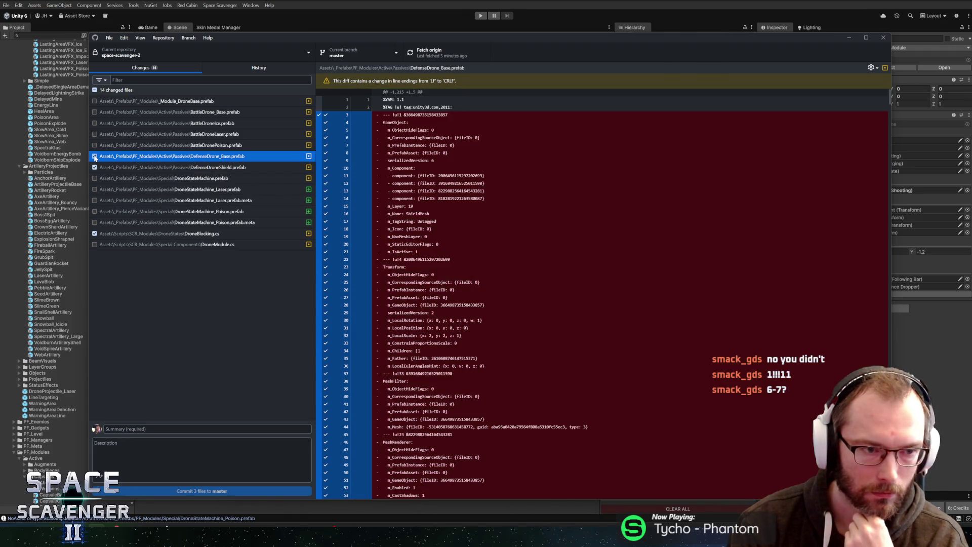
pyautogui.click(94, 157)
pyautogui.click(95, 167)
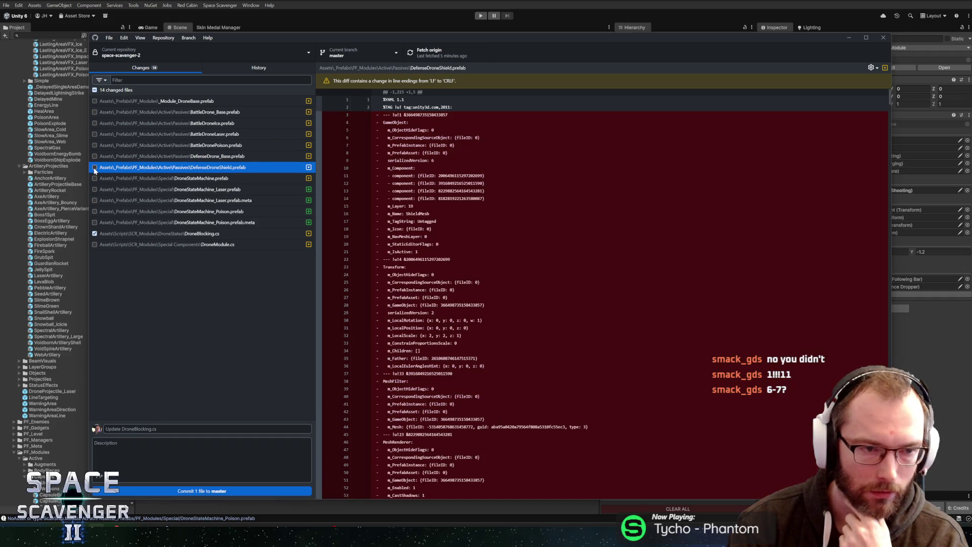
pyautogui.click(136, 236)
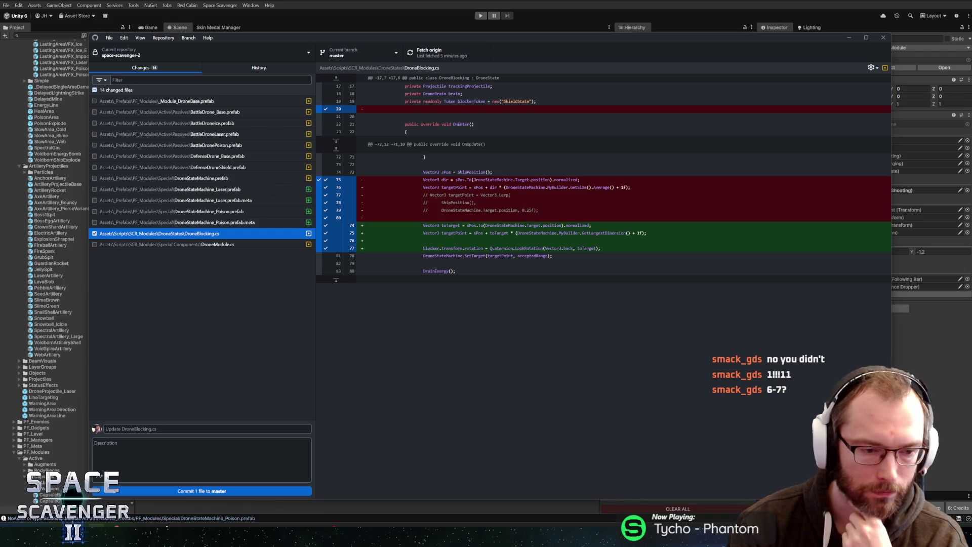
# Step: Commit DroneBlocking.cs to master with the summary 'Shield rotation'
pyautogui.click(152, 429)
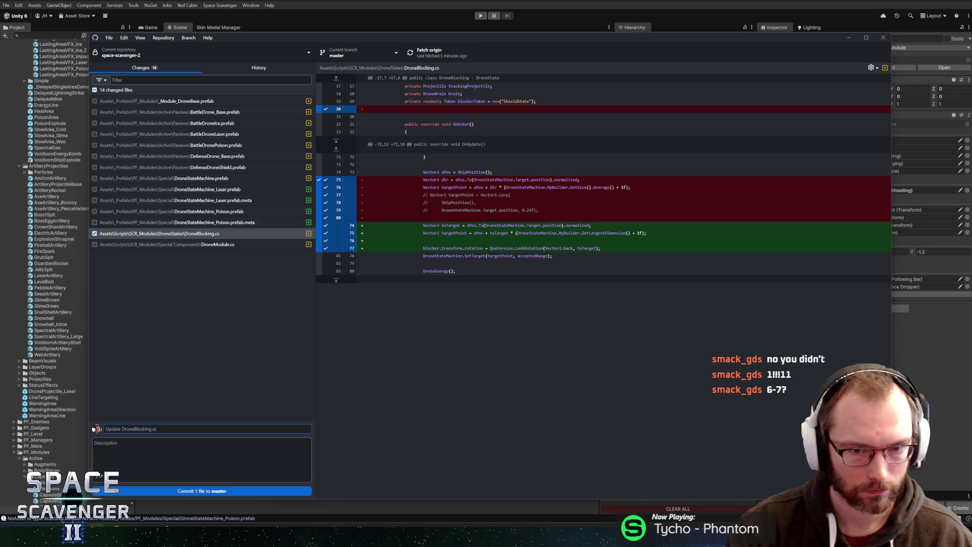
pyautogui.write('Shield ro')
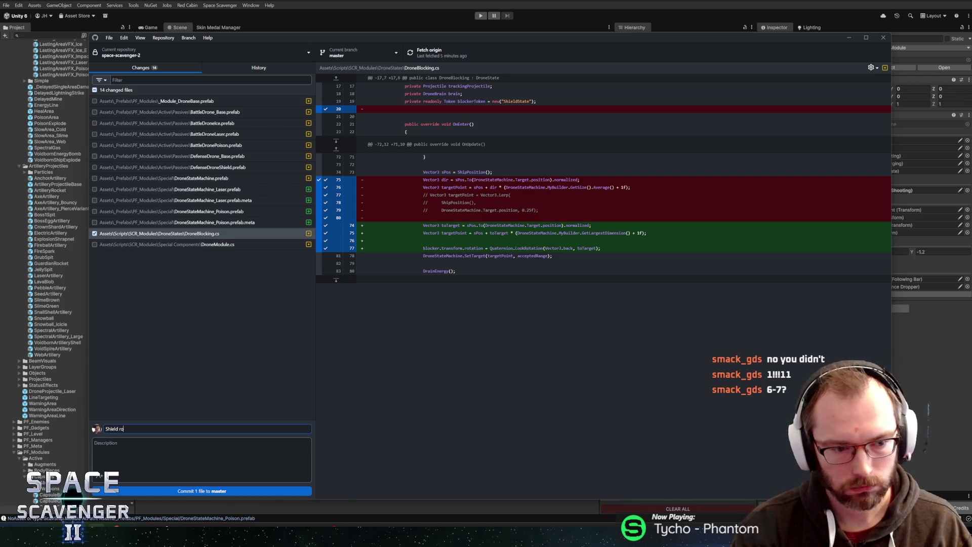
pyautogui.write('tation')
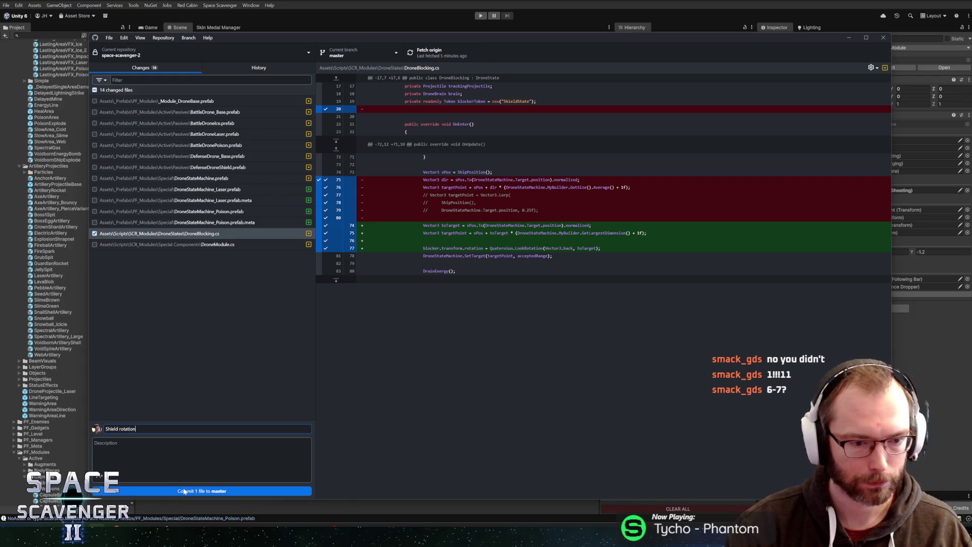
pyautogui.click(185, 491)
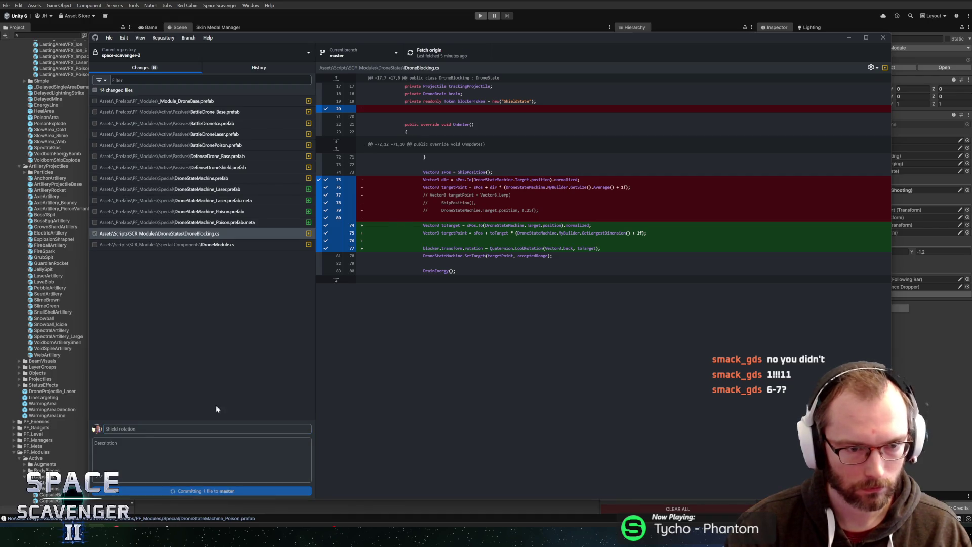
pyautogui.rightClick(177, 97)
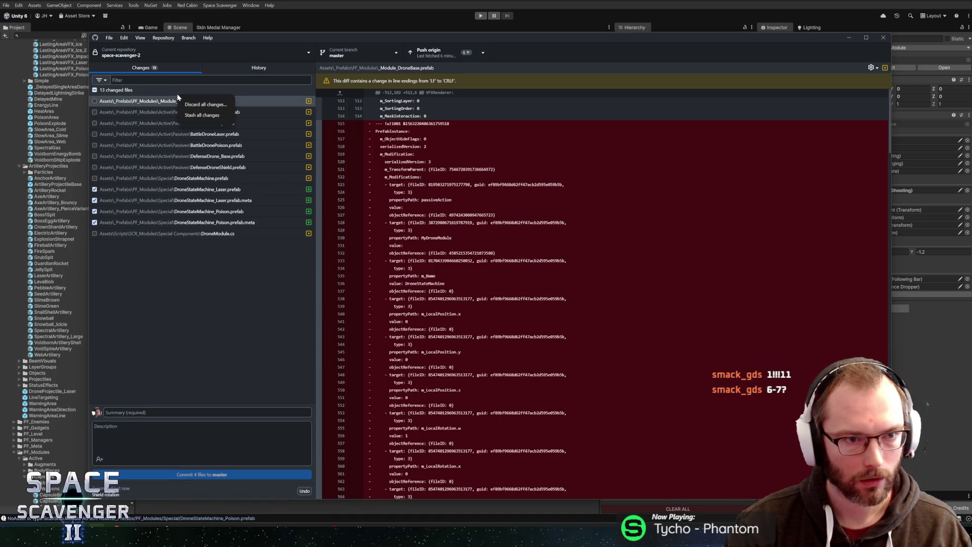
# Step: Check all 13 remaining changed files in GitHub Desktop, glancing at Unity in between
pyautogui.click(94, 90)
pyautogui.click(94, 90)
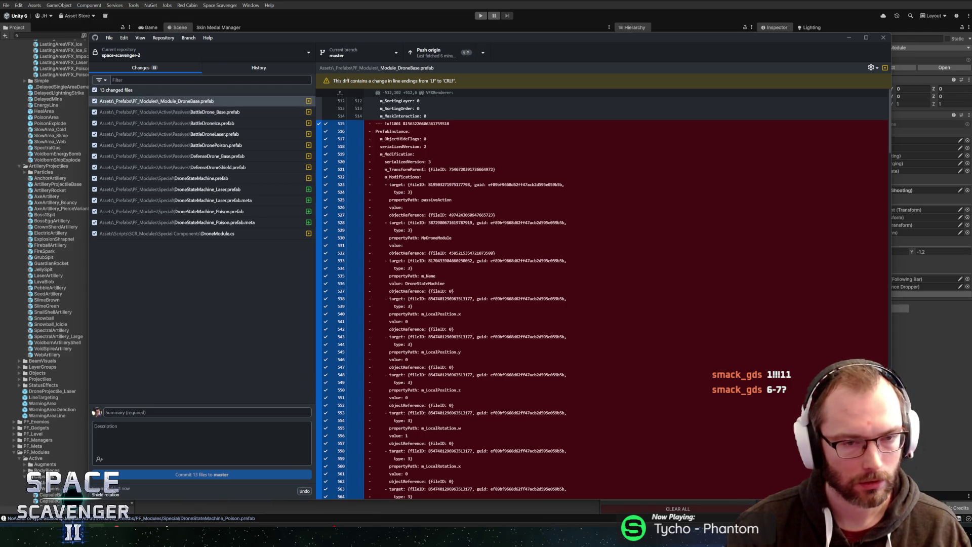
pyautogui.hotkey('alt', 'Tab')
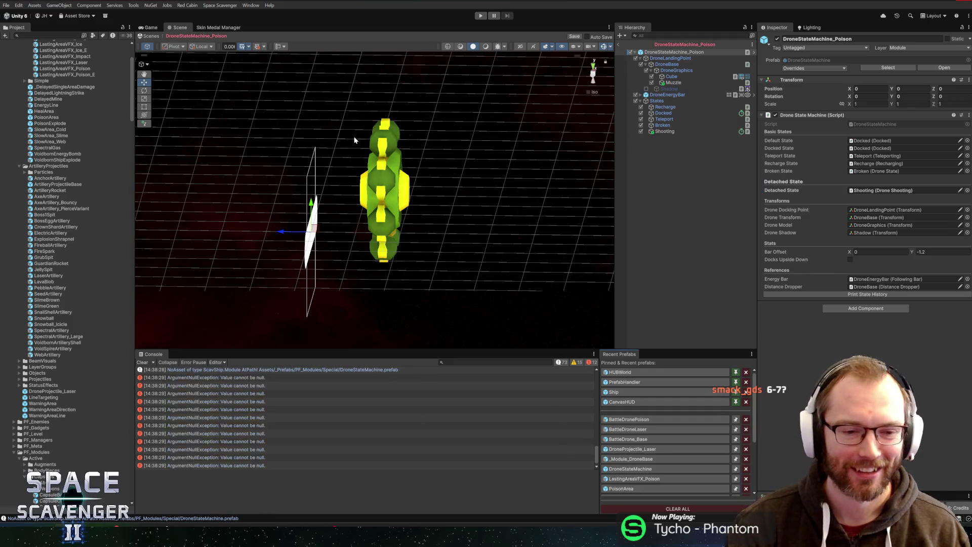
pyautogui.hotkey('alt', 'Tab')
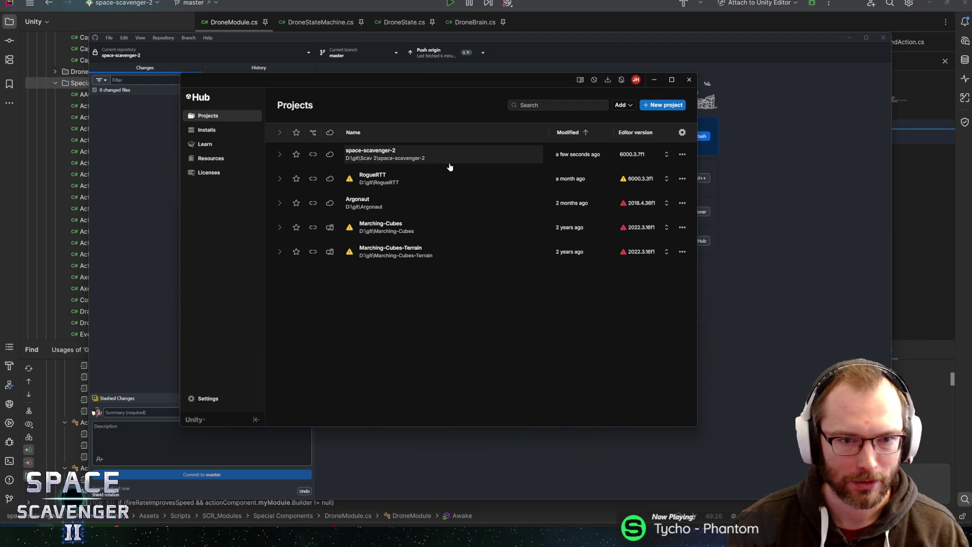
# Step: Open space-scavenger-2 from Unity Hub, close the code editor, and push the 'Shield rotation' commit to origin
pyautogui.click(451, 163)
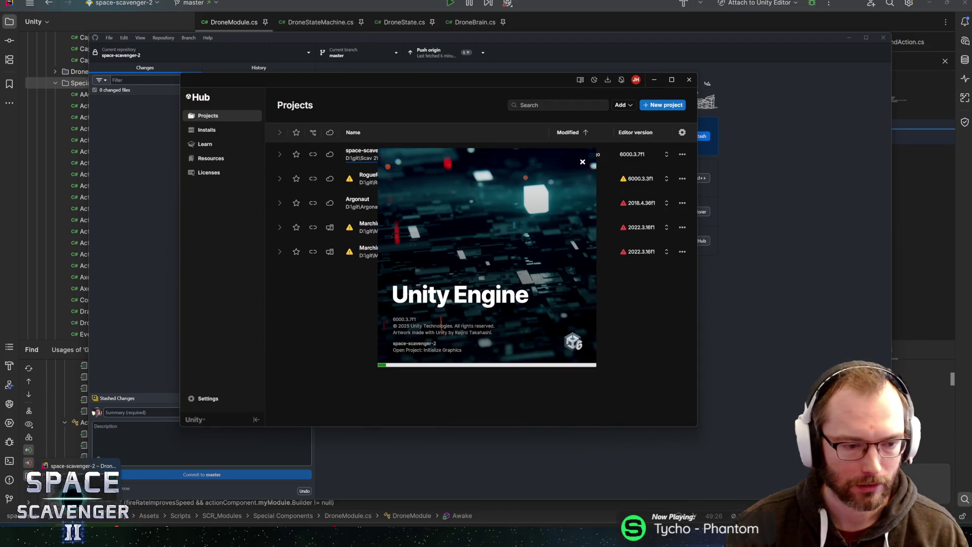
pyautogui.hotkey('alt', 'Tab')
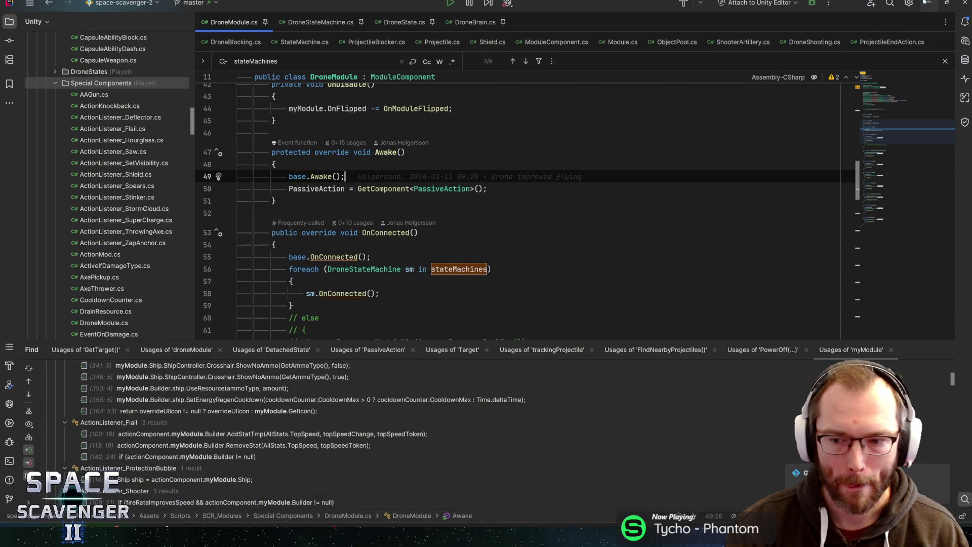
pyautogui.click(959, 2)
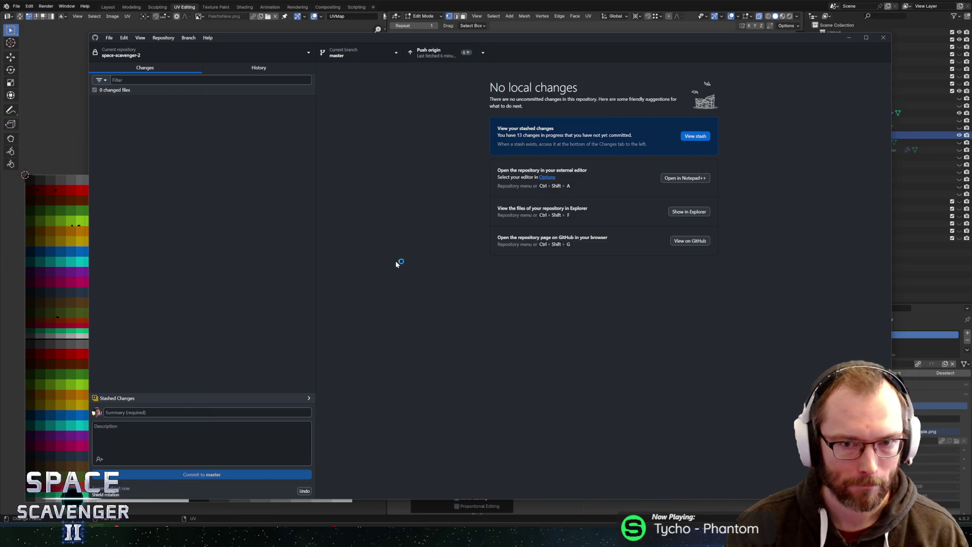
pyautogui.click(451, 59)
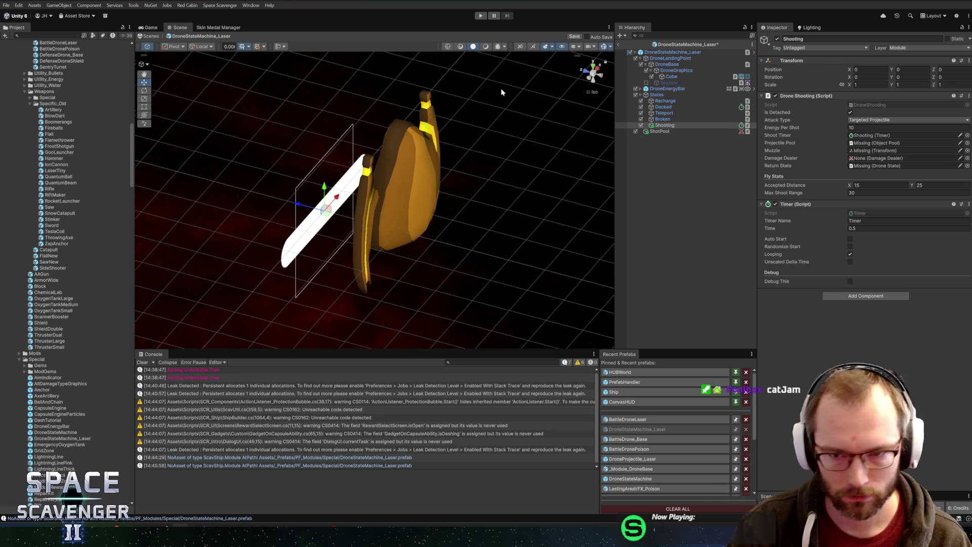
# Step: Locate the Shooting state's Muzzle in BattleDroneLaser and check its position, then open the DroneStateMachine prefab
pyautogui.click(669, 125)
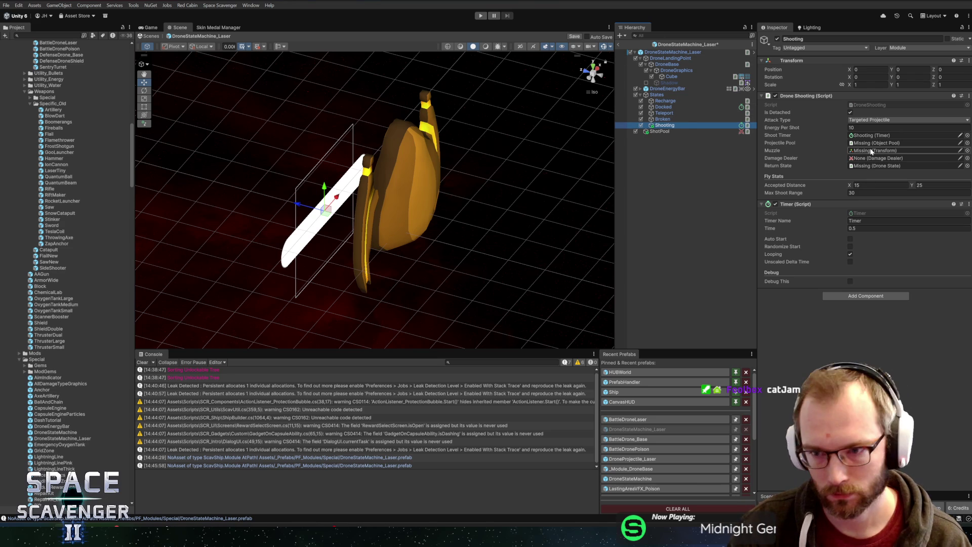
pyautogui.click(629, 420)
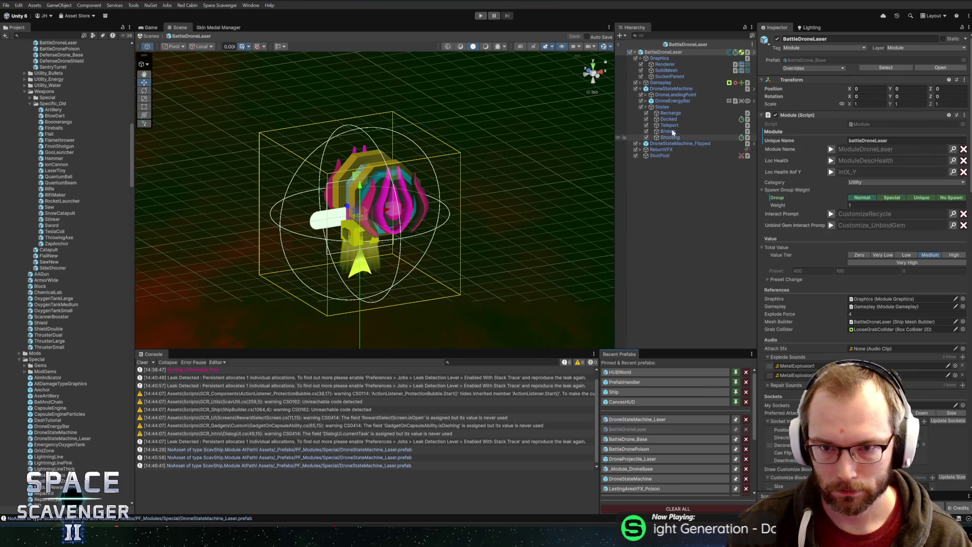
pyautogui.click(719, 137)
pyautogui.click(871, 150)
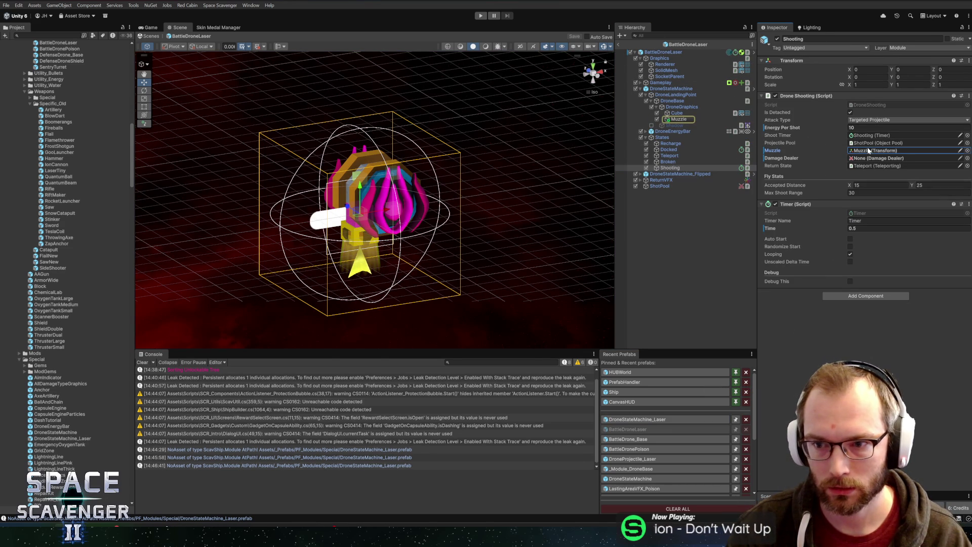
pyautogui.click(679, 119)
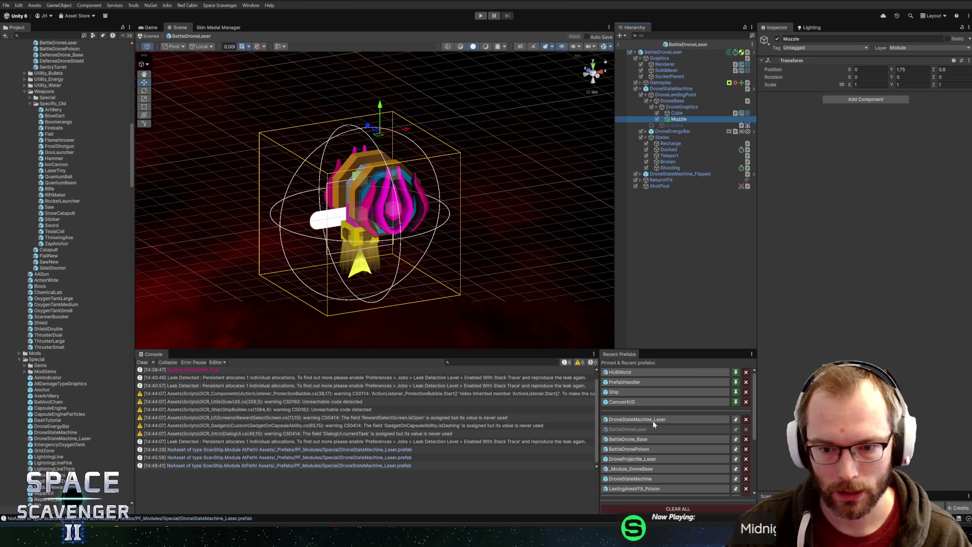
pyautogui.click(630, 478)
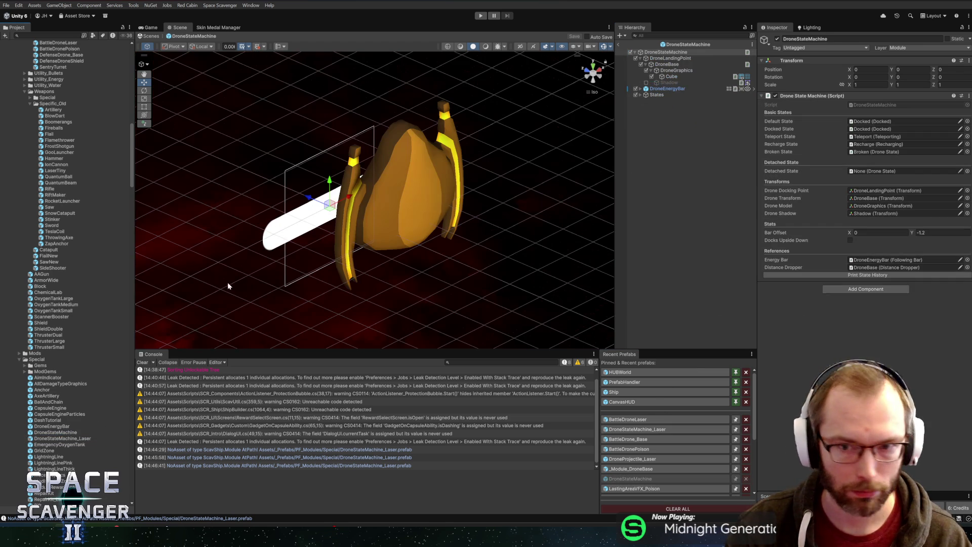
# Step: Paste a Muzzle under DroneGraphics at position 0, 0, 1 and save DroneStateMachine
pyautogui.hotkey('ctrl', 'v')
pyautogui.click(912, 70)
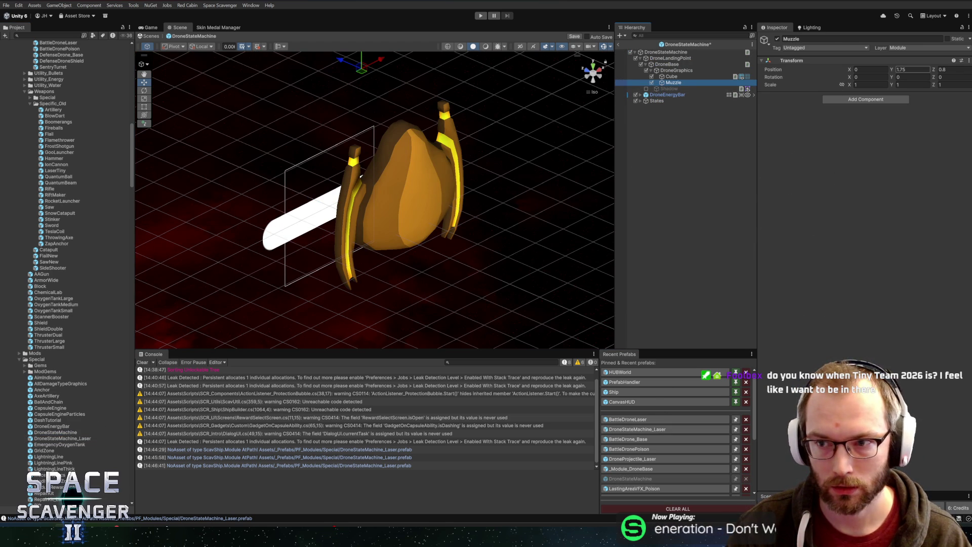
pyautogui.write('0')
pyautogui.press('Return')
pyautogui.click(952, 69)
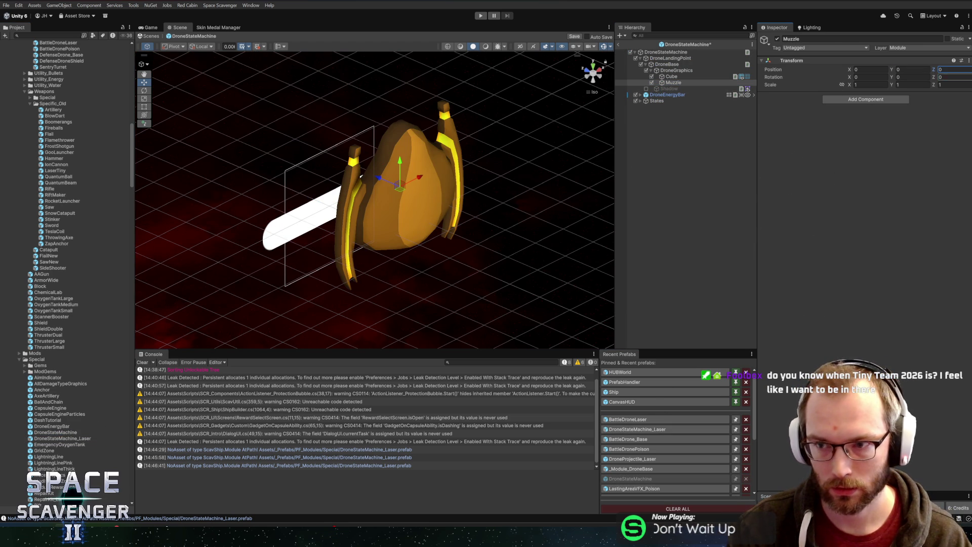
pyautogui.write('1')
pyautogui.hotkey('ctrl', 's')
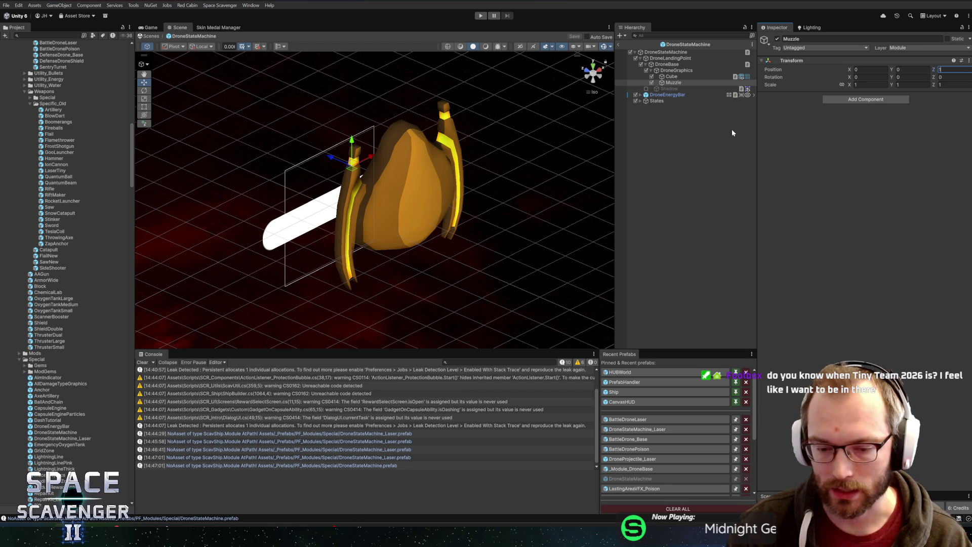
pyautogui.press('Return')
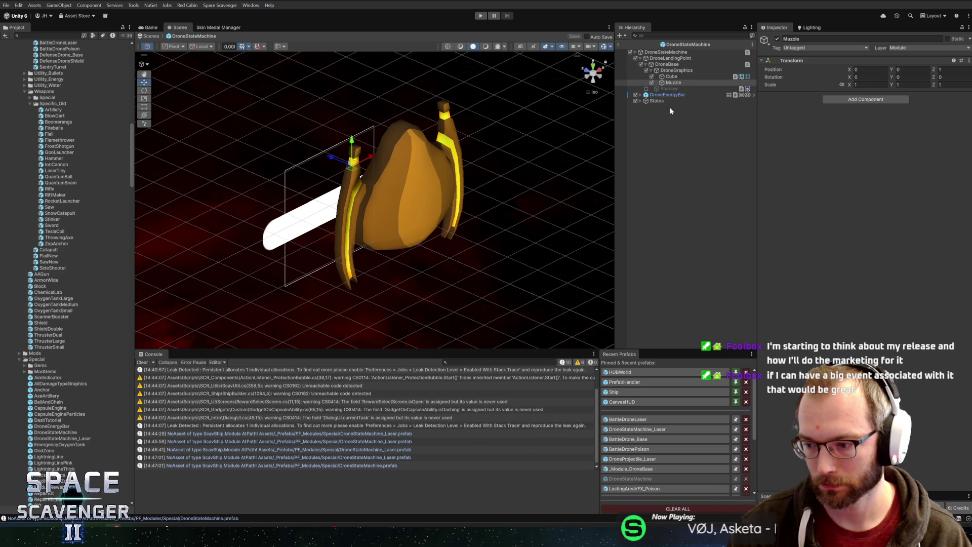
# Step: Orbit the drone and select Cube and Muzzle to check the new Muzzle
pyautogui.moveTo(578, 103)
pyautogui.mouseDown()
pyautogui.moveTo(419, 113)
pyautogui.moveTo(470, 113)
pyautogui.moveTo(506, 135)
pyautogui.moveTo(425, 126)
pyautogui.moveTo(528, 151)
pyautogui.moveTo(506, 138)
pyautogui.moveTo(516, 122)
pyautogui.moveTo(473, 122)
pyautogui.moveTo(532, 115)
pyautogui.moveTo(471, 100)
pyautogui.moveTo(568, 117)
pyautogui.mouseUp()
pyautogui.click(672, 76)
pyautogui.click(675, 83)
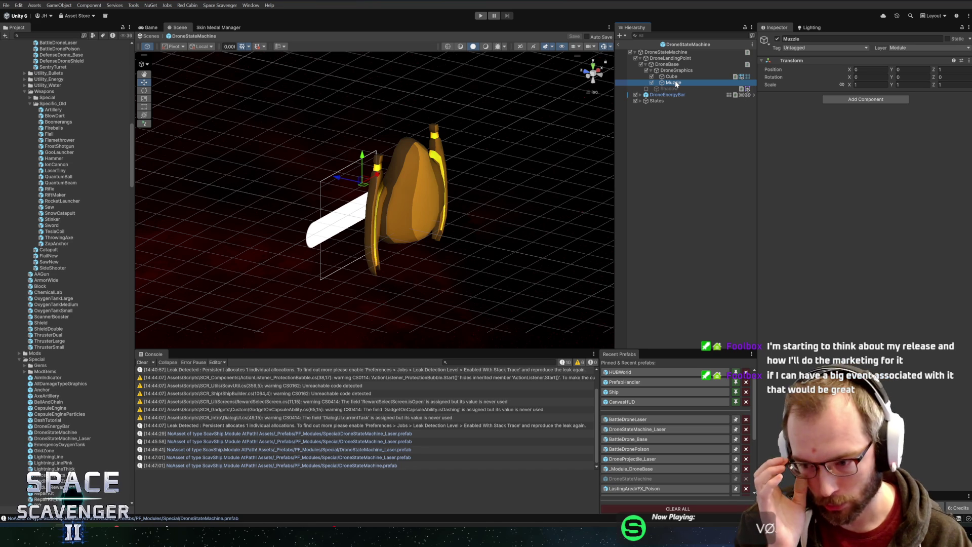
# Step: Check the Cube and Muzzle from a front view, then reopen BattleDroneLaser from Recent Prefabs
pyautogui.click(671, 77)
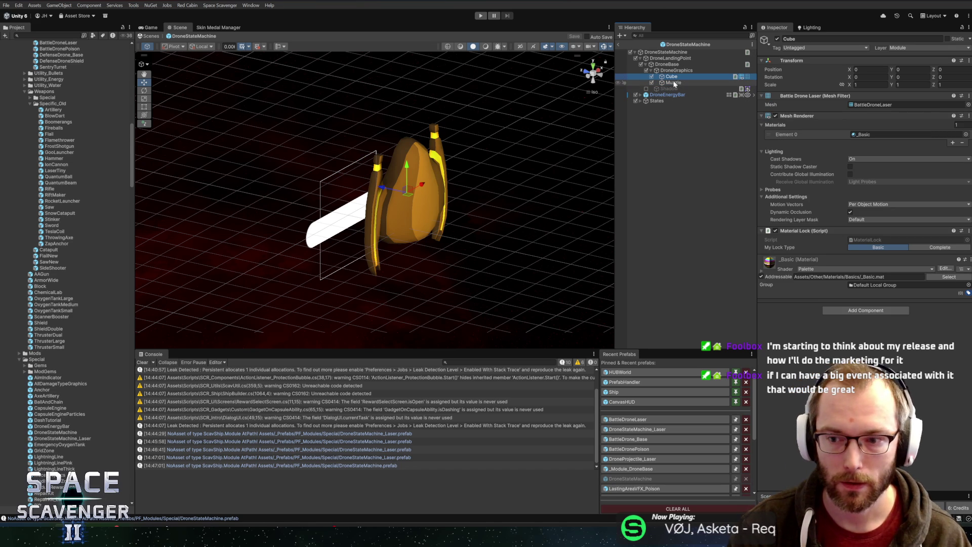
pyautogui.moveTo(578, 287)
pyautogui.mouseDown()
pyautogui.moveTo(369, 282)
pyautogui.moveTo(408, 253)
pyautogui.moveTo(585, 183)
pyautogui.mouseUp()
pyautogui.click(674, 83)
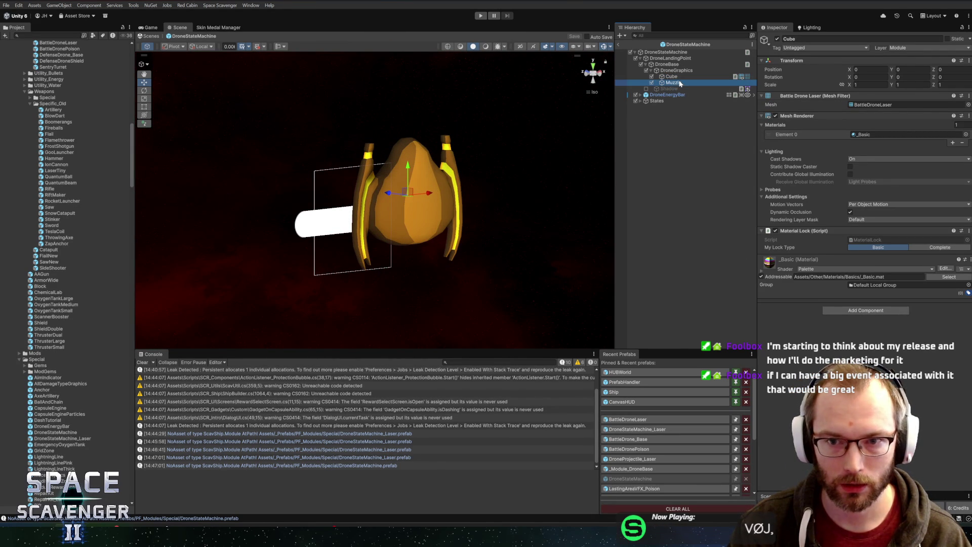
pyautogui.click(640, 418)
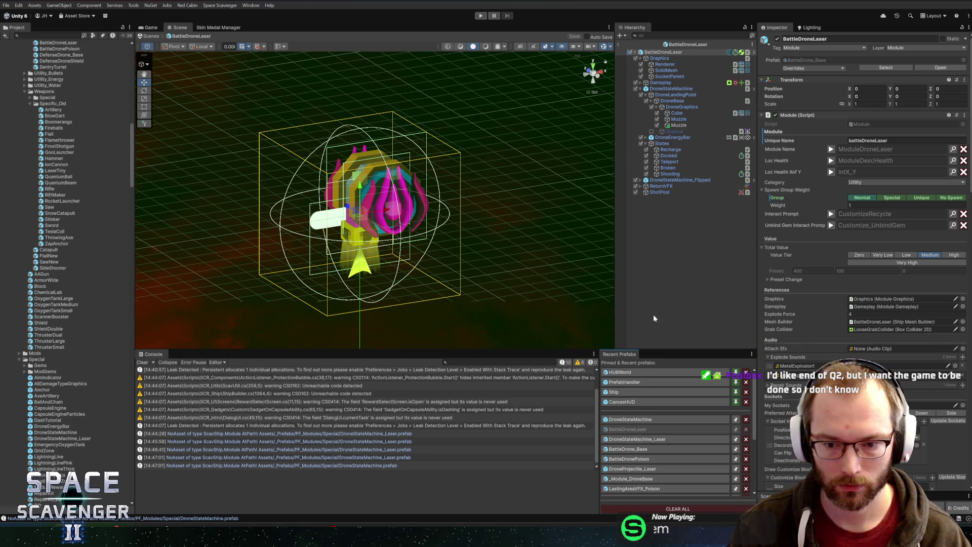
# Step: Place DroneStateMachine_Laser inside BattleDroneLaser and find the Muzzle at 0, 1.75, 0.8
pyautogui.click(634, 439)
pyautogui.moveTo(29, 441)
pyautogui.mouseDown()
pyautogui.moveTo(552, 238)
pyautogui.moveTo(683, 200)
pyautogui.moveTo(674, 87)
pyautogui.mouseUp()
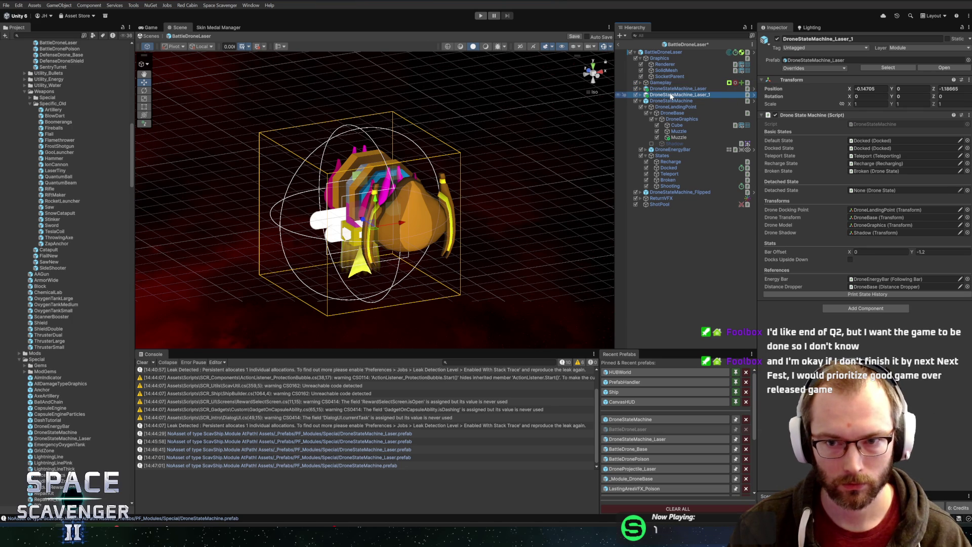
pyautogui.click(672, 101)
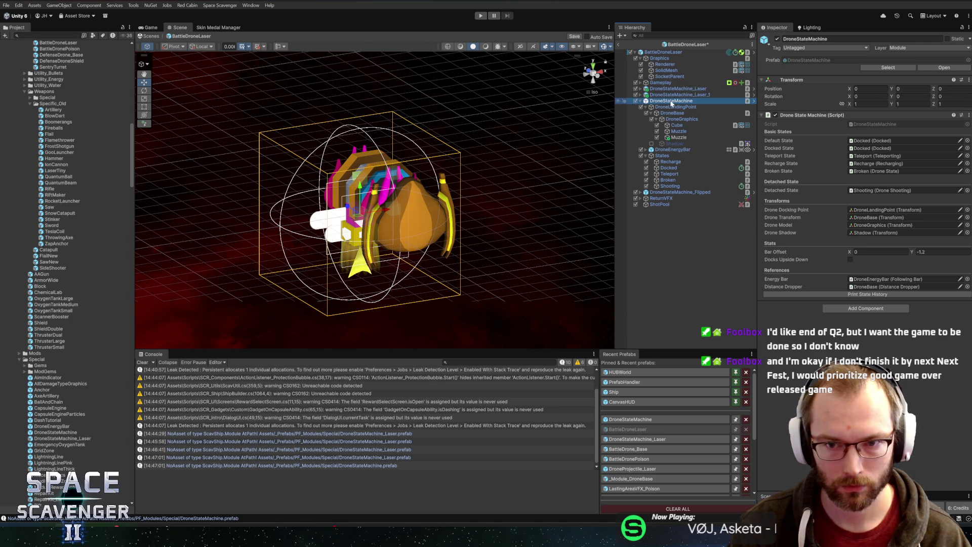
pyautogui.click(679, 137)
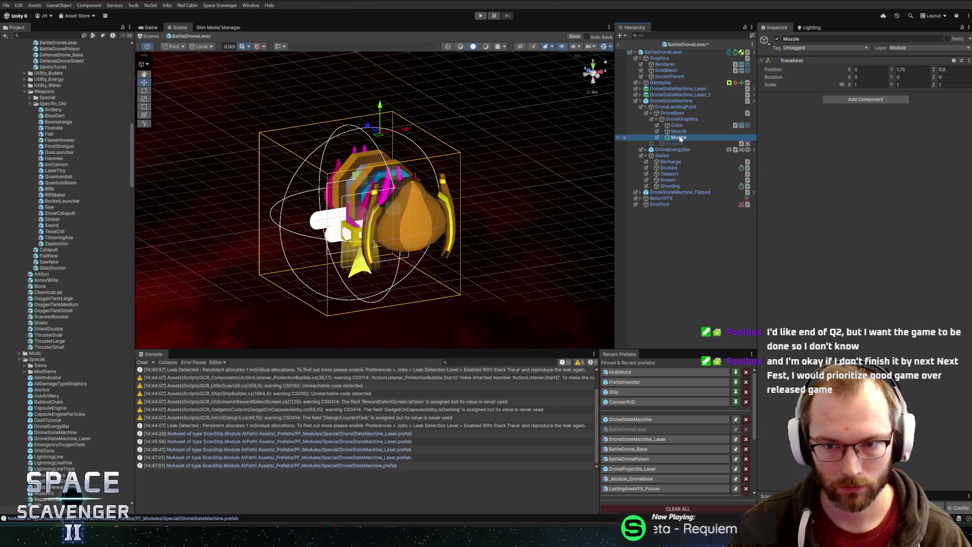
pyautogui.click(680, 131)
pyautogui.click(679, 137)
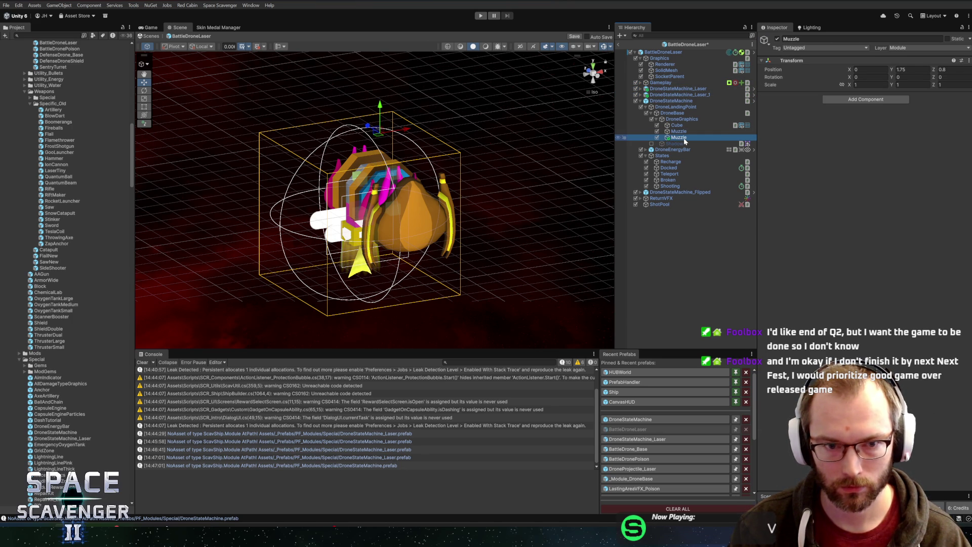
pyautogui.click(684, 132)
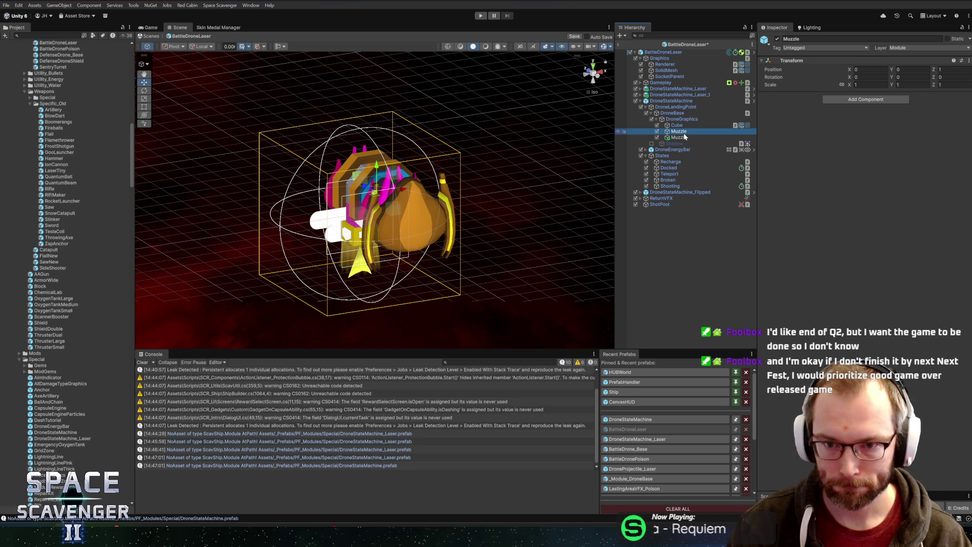
pyautogui.click(679, 137)
# Step: Copy that Muzzle's Transform component and save BattleDroneLaser
pyautogui.rightClick(861, 62)
pyautogui.moveTo(890, 123)
pyautogui.click(824, 165)
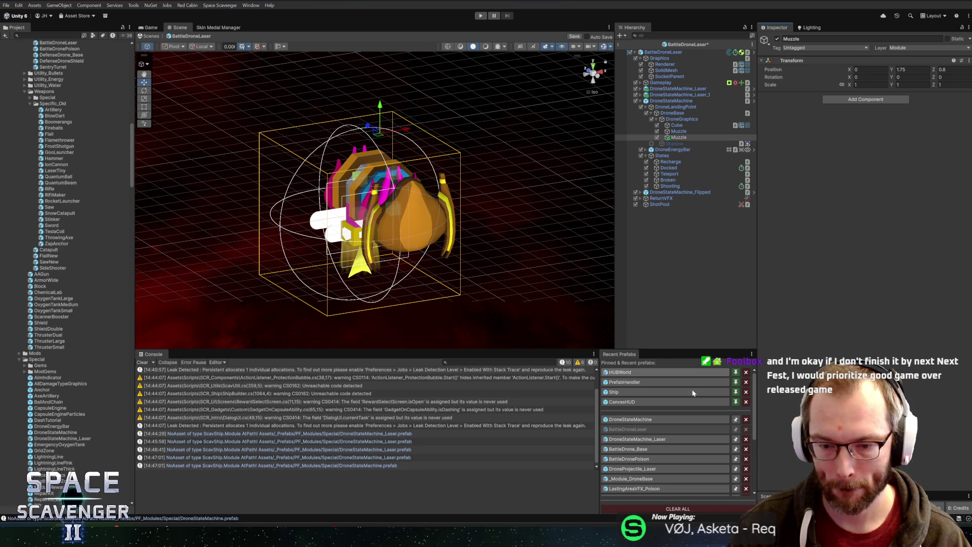
pyautogui.hotkey('ctrl', 's')
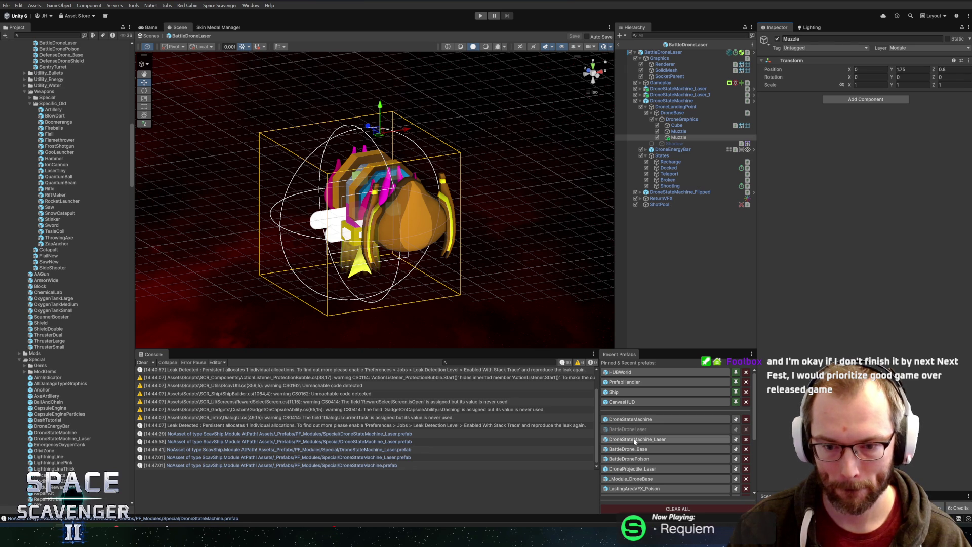
# Step: Open the DroneStateMachine_Laser prefab and select its Muzzle under DroneGraphics
pyautogui.click(638, 439)
pyautogui.click(670, 77)
pyautogui.click(674, 82)
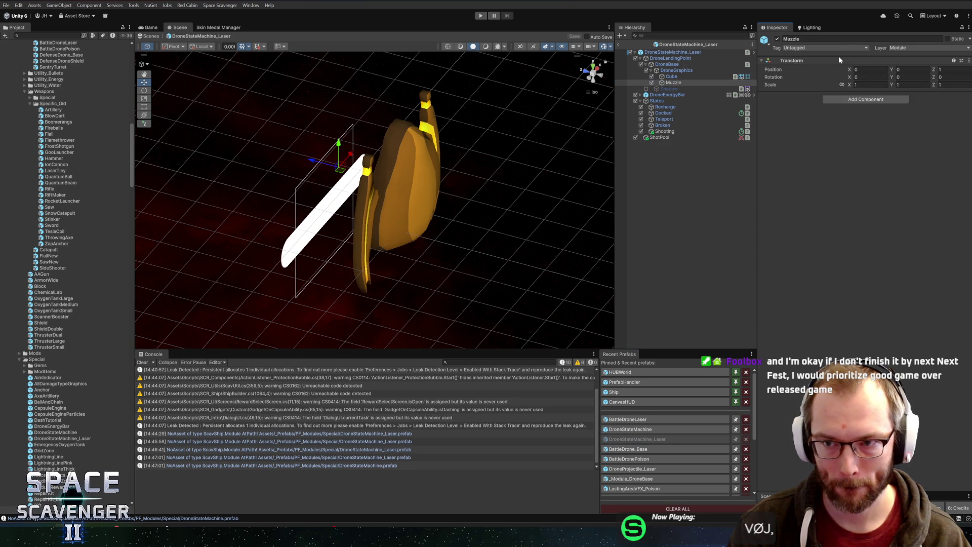
# Step: Paste the copied Transform values onto DroneStateMachine_Laser's Muzzle, giving 0, 1.75, 0.8, and save
pyautogui.rightClick(841, 61)
pyautogui.moveTo(892, 130)
pyautogui.click(799, 184)
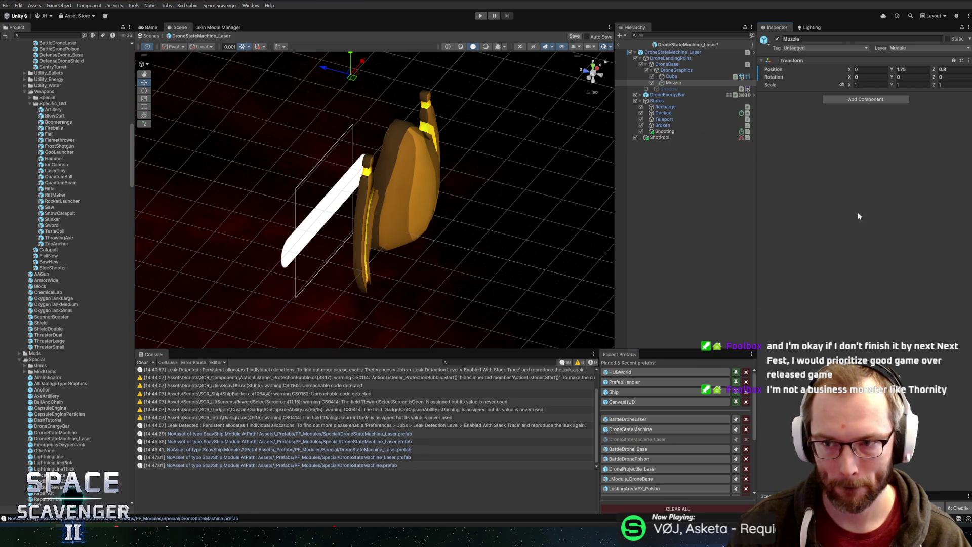
pyautogui.hotkey('ctrl', 's')
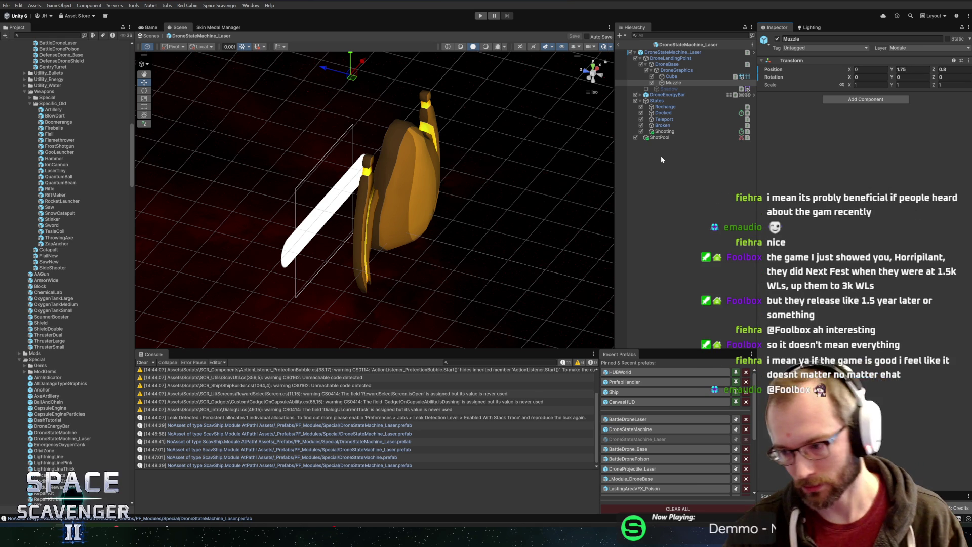
# Step: Inspect the drone from several angles, then give the Cube the BattleDroneLaserGlow mesh
pyautogui.moveTo(427, 145)
pyautogui.mouseDown()
pyautogui.moveTo(441, 177)
pyautogui.moveTo(345, 169)
pyautogui.moveTo(445, 143)
pyautogui.moveTo(495, 159)
pyautogui.moveTo(481, 162)
pyautogui.mouseUp()
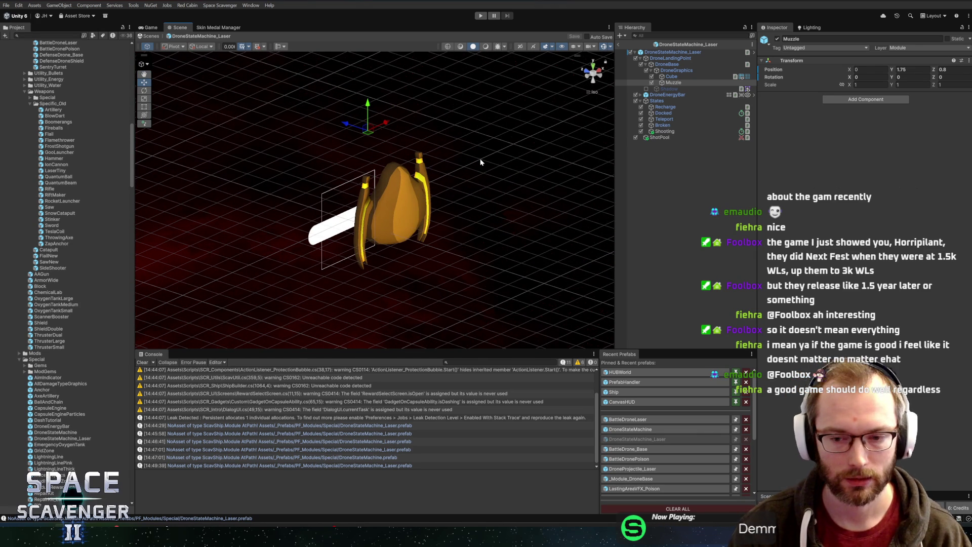
pyautogui.click(672, 77)
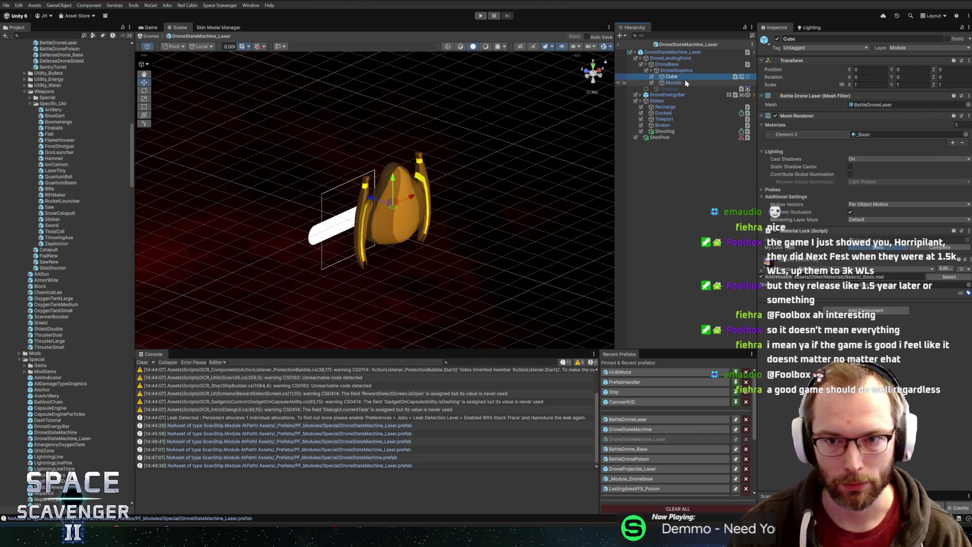
pyautogui.click(673, 83)
pyautogui.click(665, 132)
pyautogui.moveTo(507, 218)
pyautogui.mouseDown()
pyautogui.moveTo(625, 217)
pyautogui.moveTo(517, 119)
pyautogui.moveTo(451, 189)
pyautogui.moveTo(452, 209)
pyautogui.mouseUp()
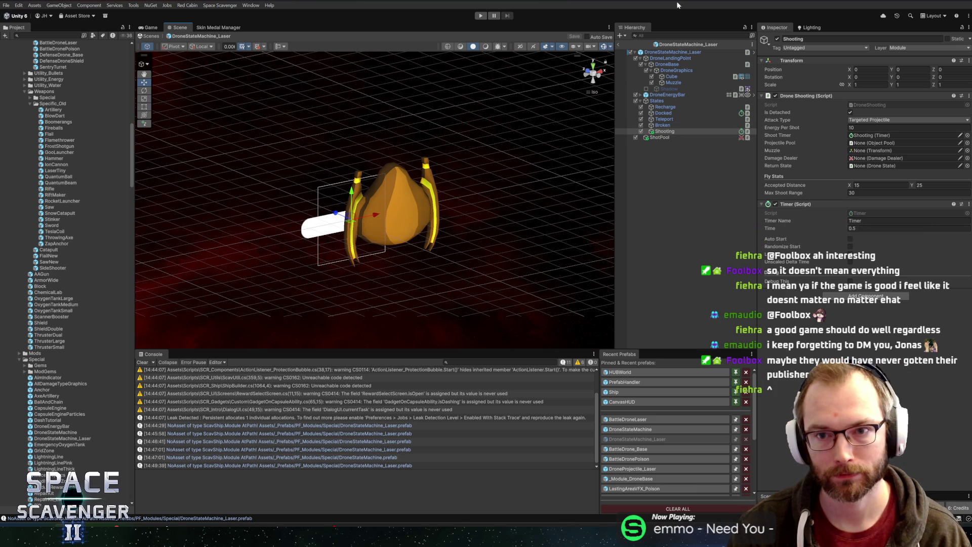
pyautogui.click(671, 76)
pyautogui.click(968, 104)
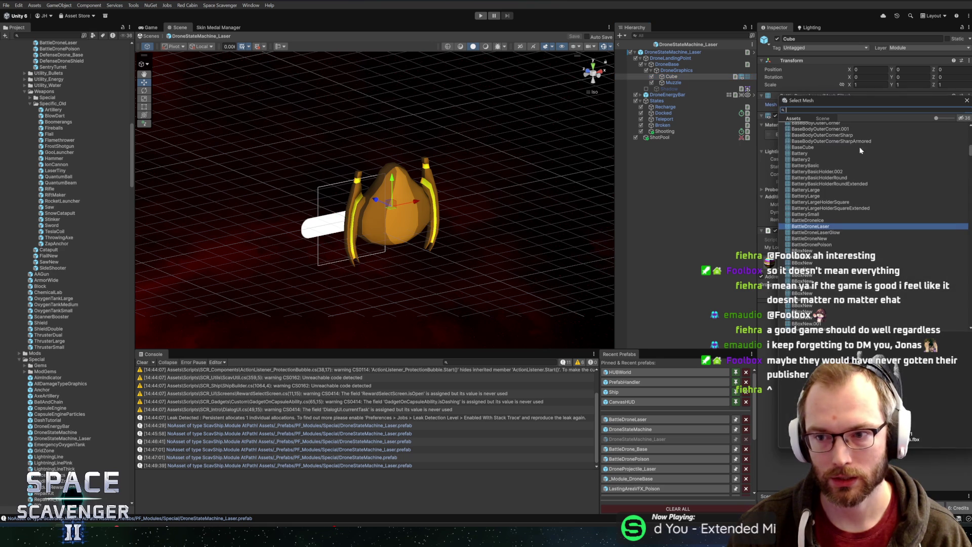
pyautogui.click(831, 232)
pyautogui.doubleClick(831, 233)
# Step: Reopen BattleDroneLaser, edit DroneStateMachine_Laser in context, and set its Detached State to Shooting
pyautogui.click(629, 420)
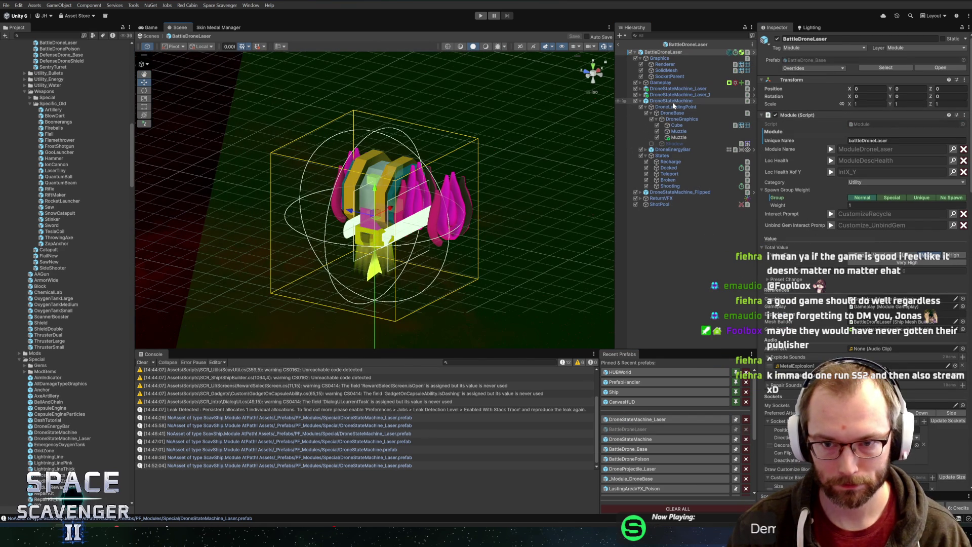
pyautogui.click(669, 168)
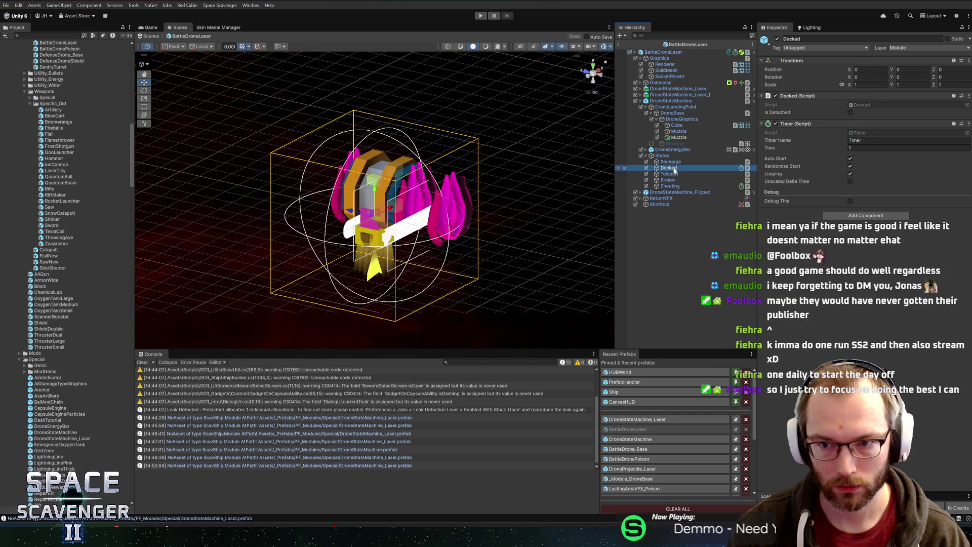
pyautogui.click(671, 101)
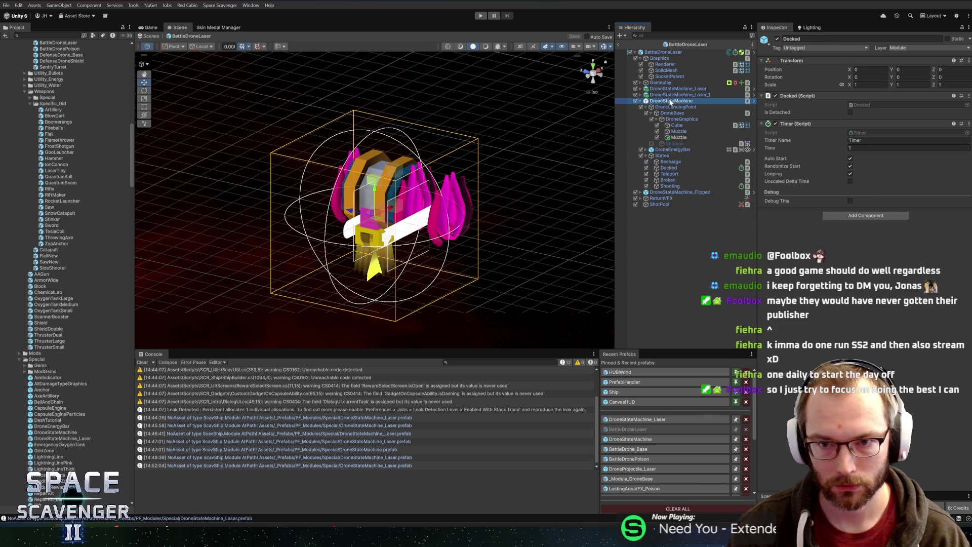
pyautogui.click(678, 89)
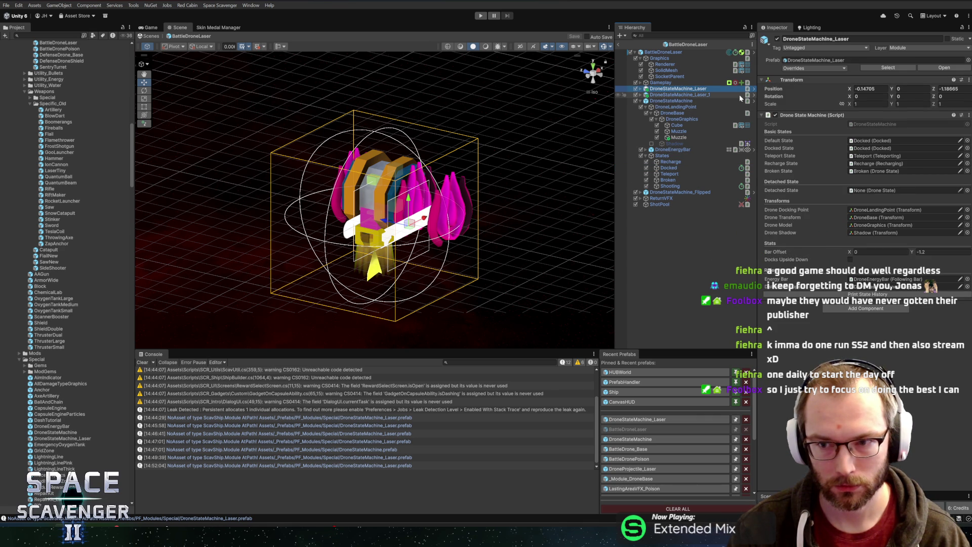
pyautogui.click(753, 89)
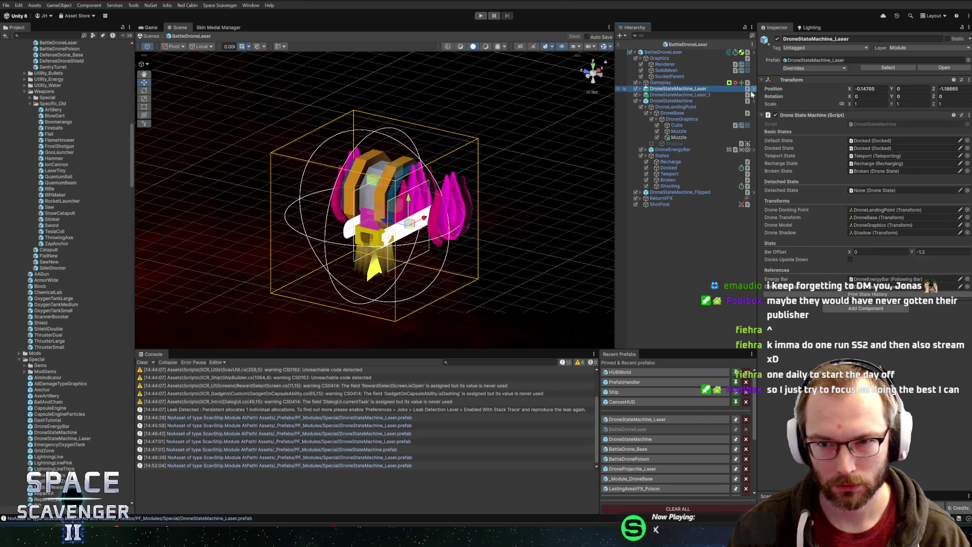
pyautogui.moveTo(665, 140)
pyautogui.mouseDown()
pyautogui.moveTo(861, 172)
pyautogui.moveTo(863, 151)
pyautogui.moveTo(866, 193)
pyautogui.mouseUp()
# Step: Save the prefab and assign ShotPool as the Shooting state's Projectile Pool
pyautogui.hotkey('ctrl', 's')
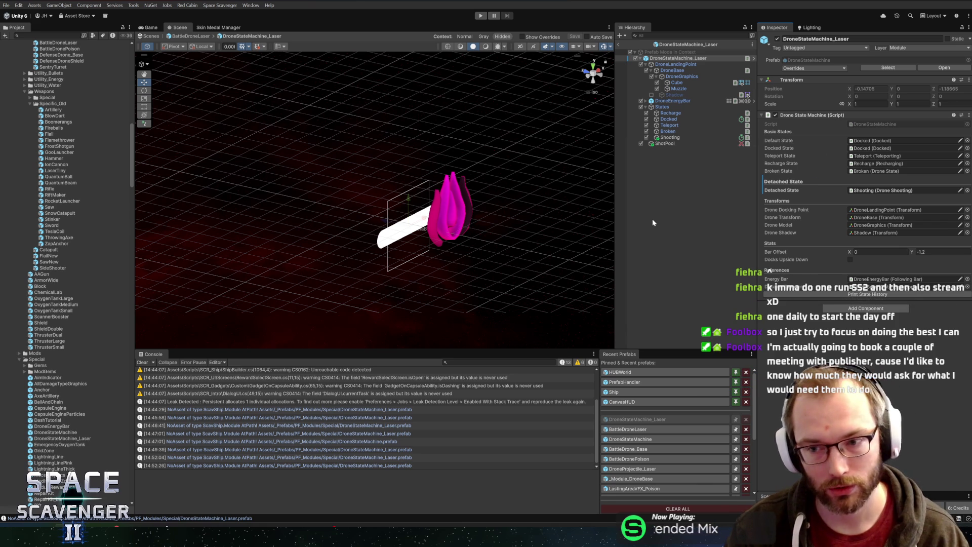
pyautogui.moveTo(757, 229); pyautogui.dragTo(753, 229)
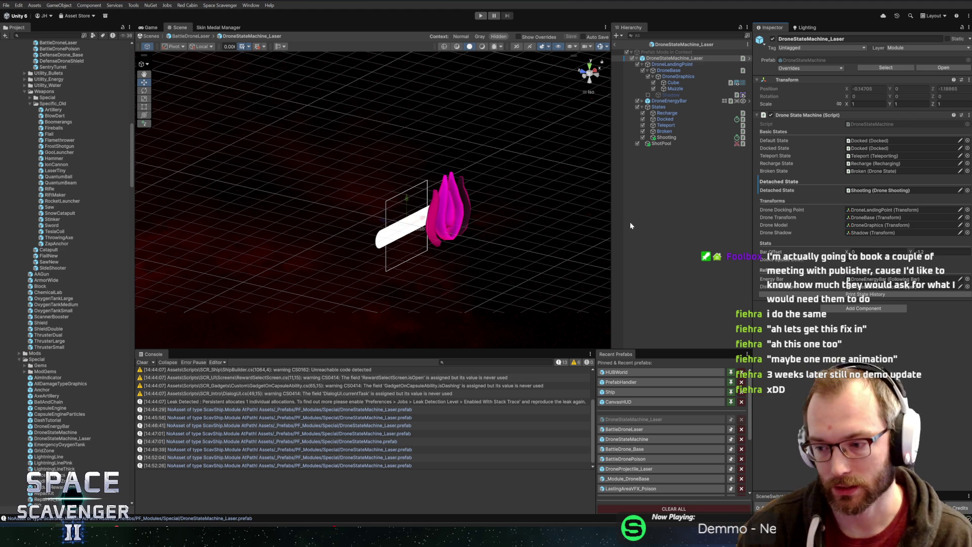
pyautogui.click(661, 138)
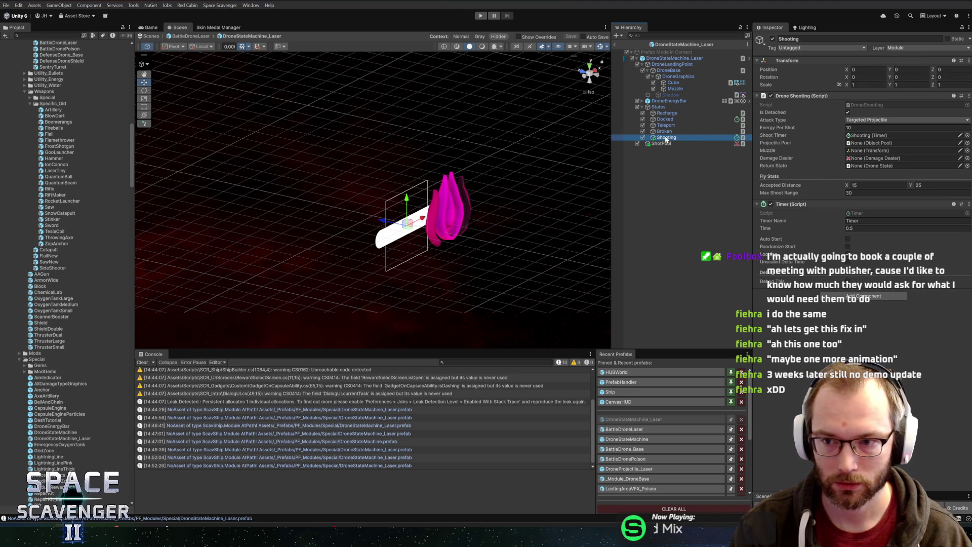
pyautogui.click(864, 135)
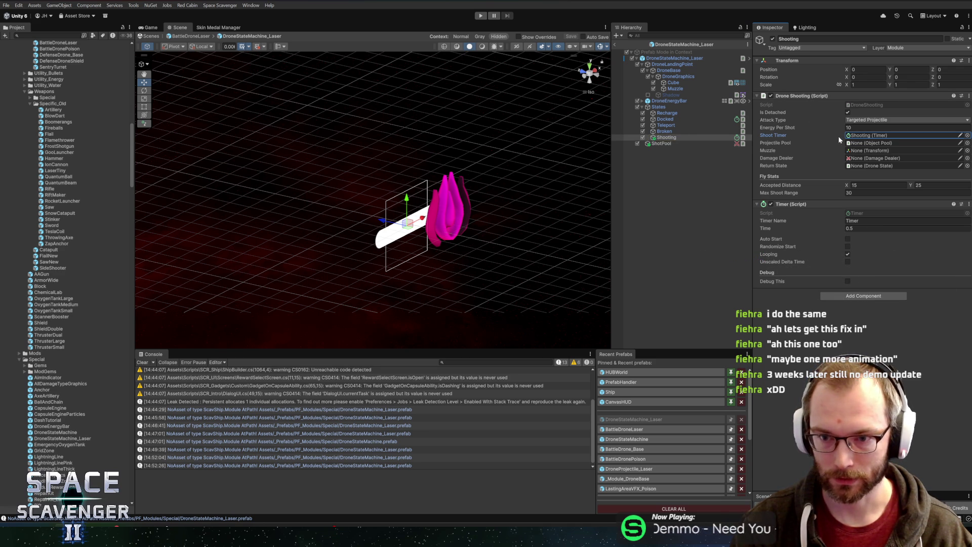
pyautogui.moveTo(661, 144); pyautogui.dragTo(882, 142)
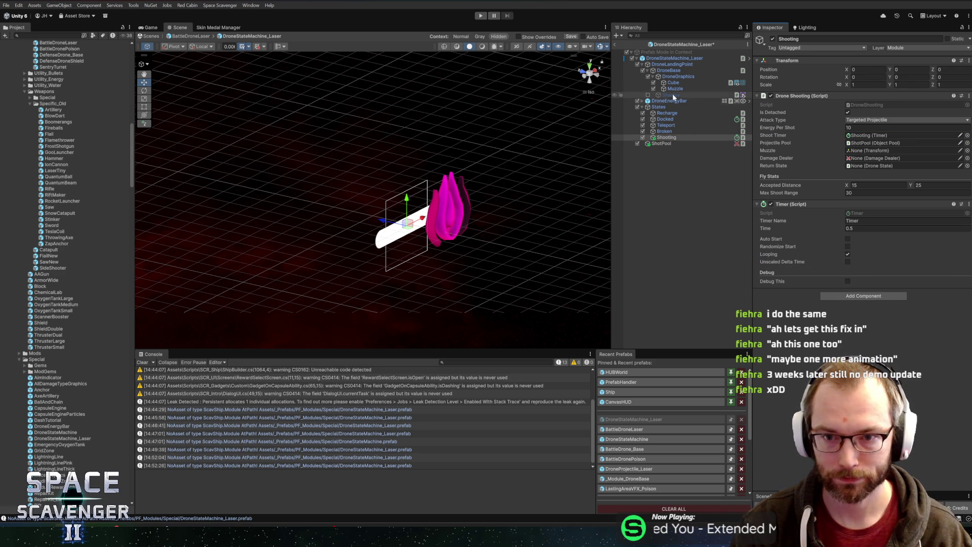
# Step: Look up how muzzle is used in the DroneShooting script before returning to Unity
pyautogui.moveTo(671, 90)
pyautogui.mouseDown()
pyautogui.moveTo(882, 133)
pyautogui.moveTo(881, 154)
pyautogui.mouseUp()
pyautogui.rightClick(819, 96)
pyautogui.click(861, 205)
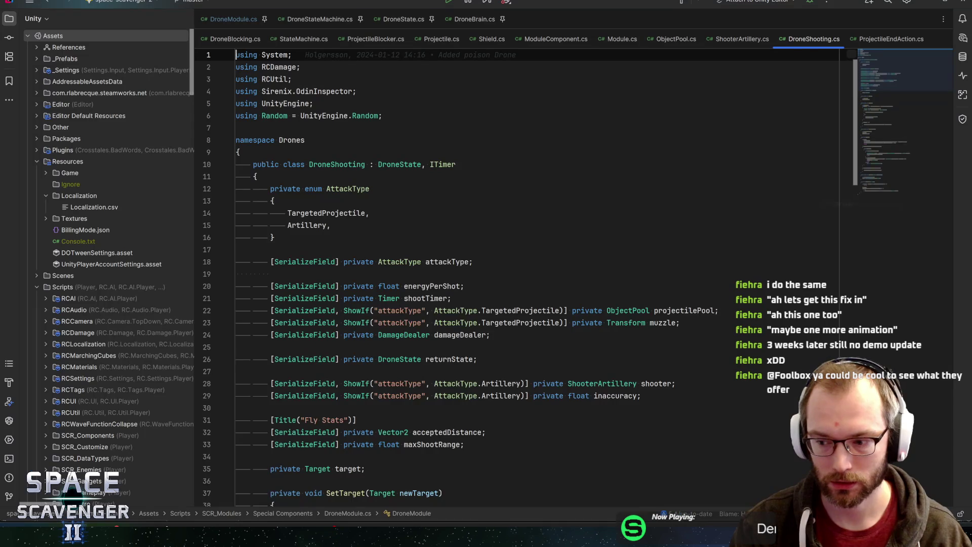
pyautogui.hotkey('ctrl', 'f')
pyautogui.press('Return')
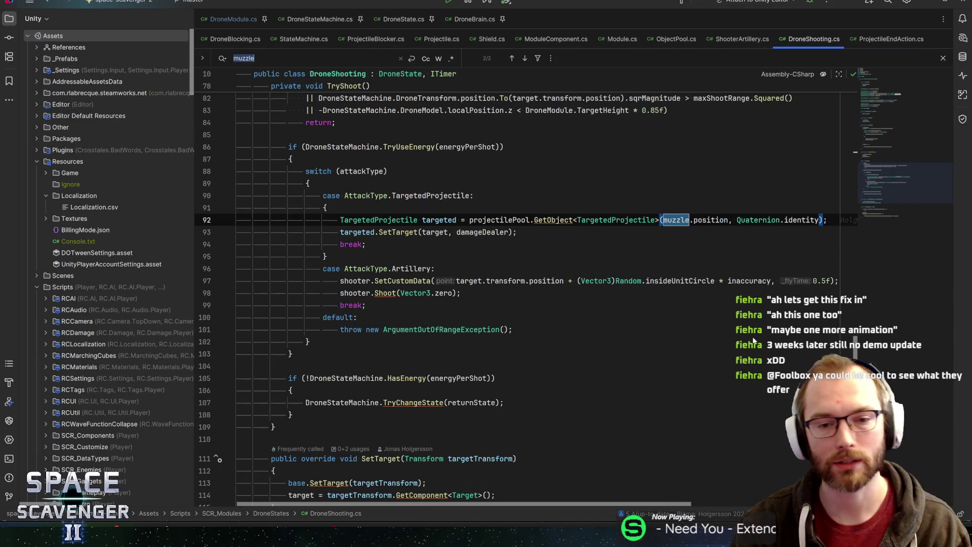
pyautogui.hotkey('alt', 'Tab')
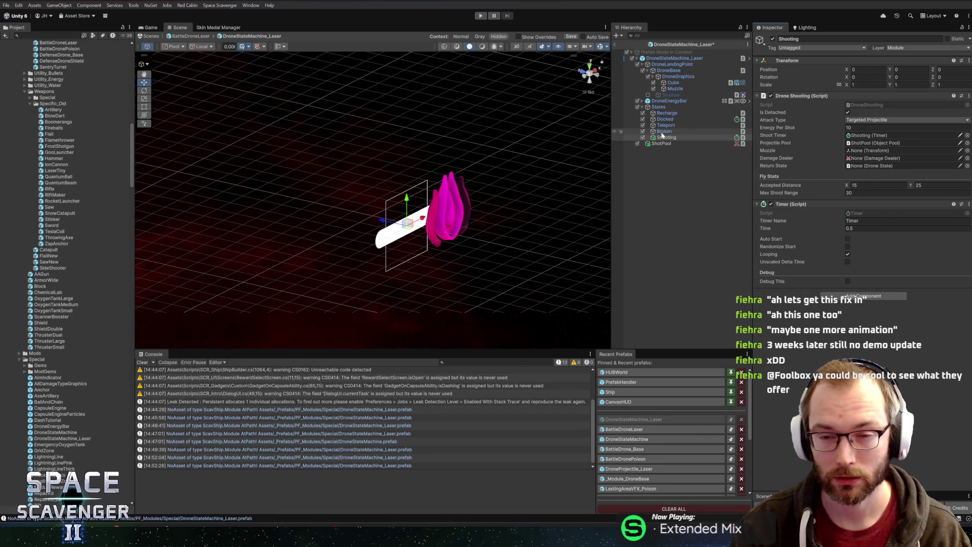
# Step: Set Shooting's Muzzle to Muzzle, Damage Dealer to ShotPool, Return State to Teleport; save and go back to BattleDroneLaser
pyautogui.moveTo(679, 89); pyautogui.dragTo(869, 154)
pyautogui.moveTo(660, 142); pyautogui.dragTo(882, 161)
pyautogui.moveTo(666, 125); pyautogui.dragTo(866, 167)
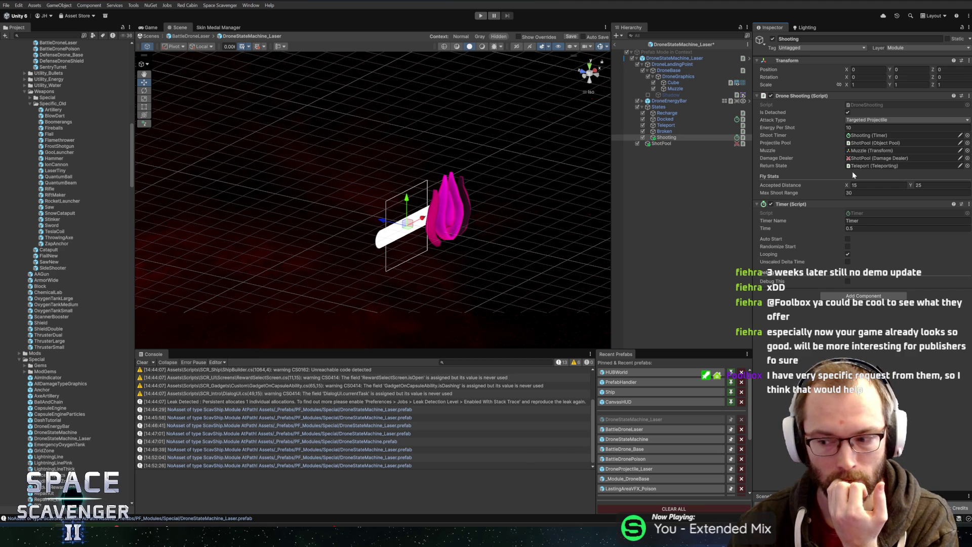
pyautogui.hotkey('ctrl', 's')
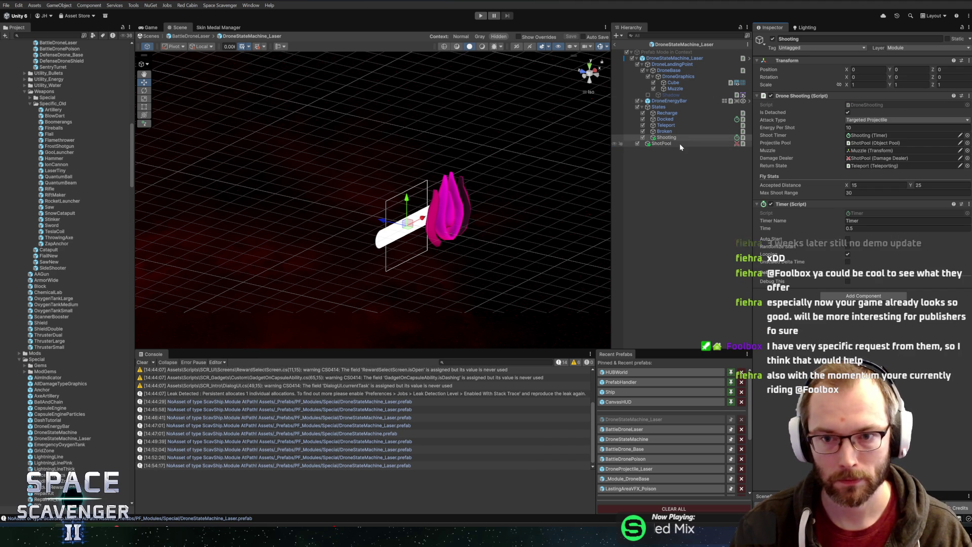
pyautogui.click(679, 144)
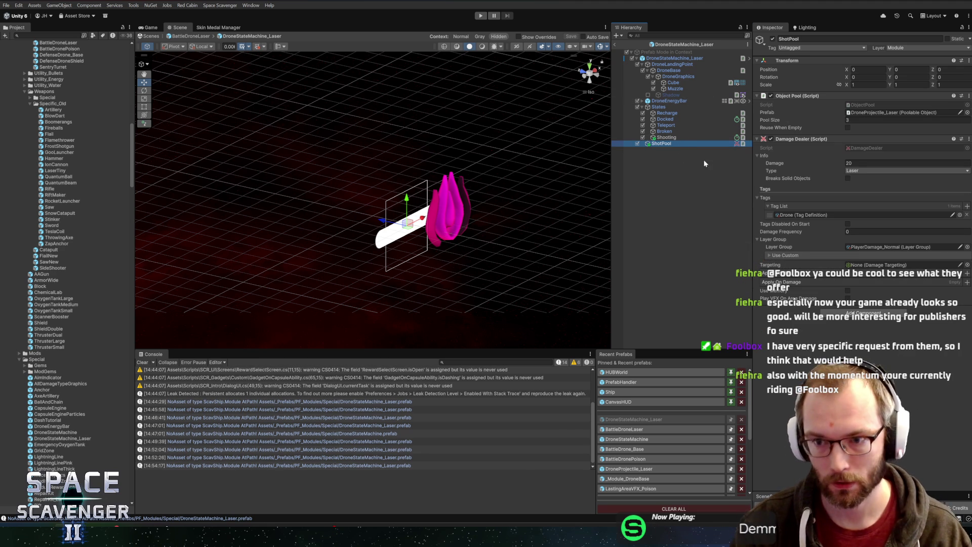
pyautogui.click(615, 44)
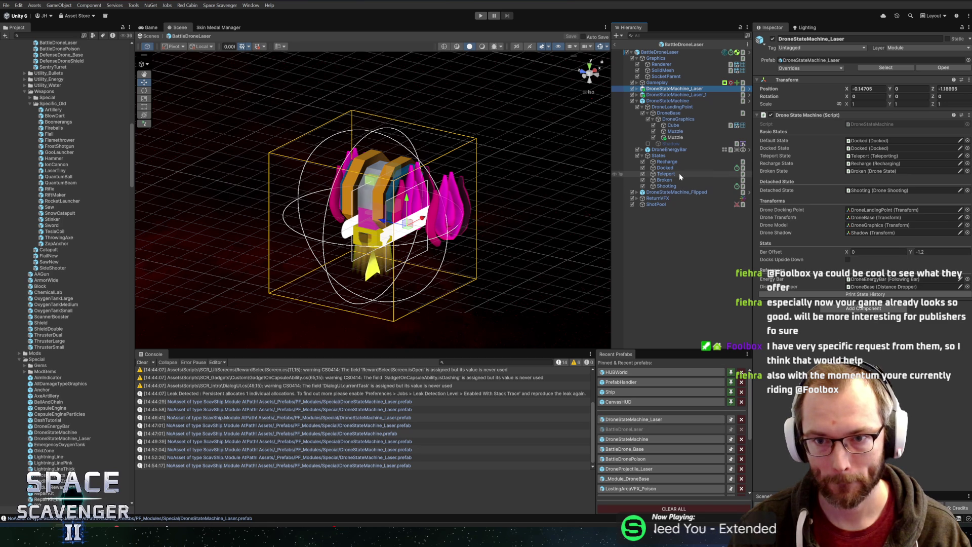
# Step: Step through the drone's children down to the Shooting state and check its Muzzle reference
pyautogui.click(672, 107)
pyautogui.click(681, 124)
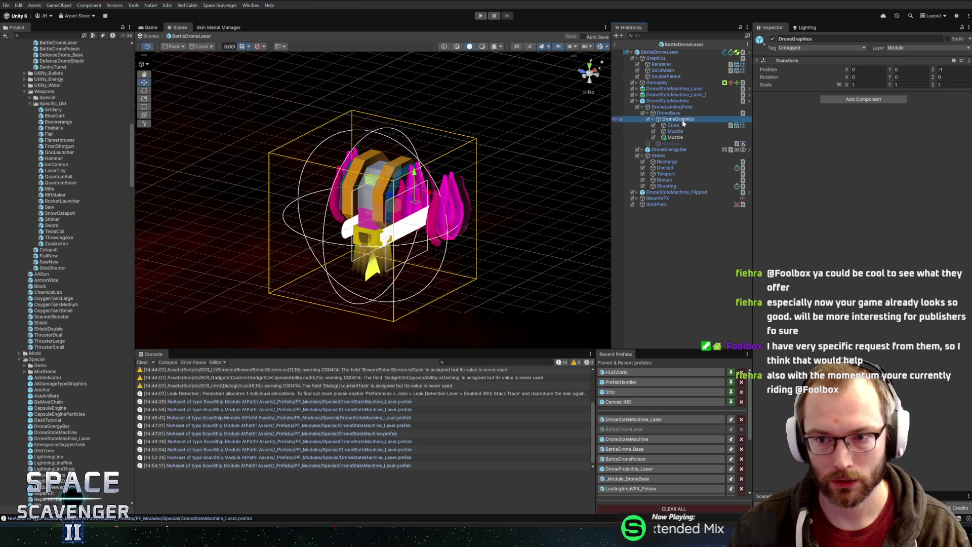
pyautogui.press('Down')
pyautogui.press('Down')
pyautogui.press('Down')
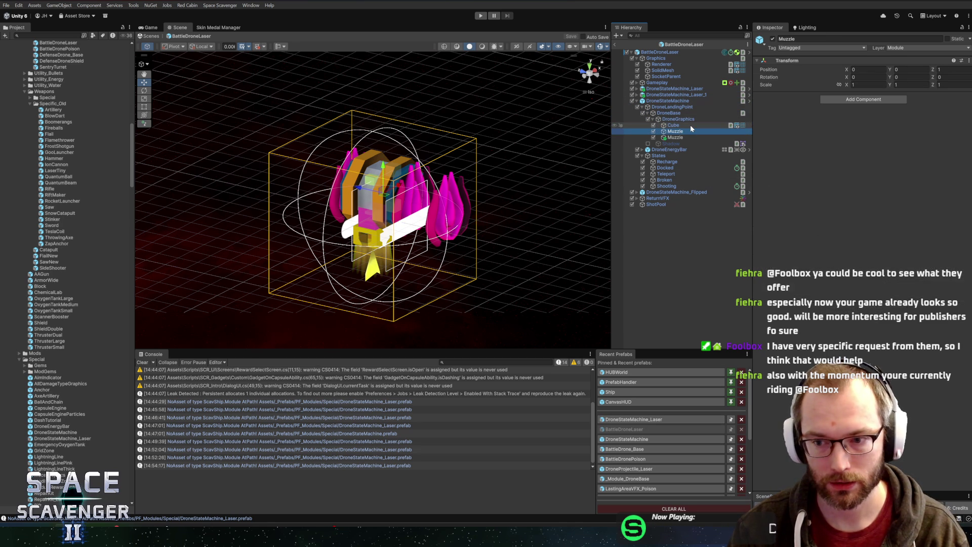
pyautogui.press('Down')
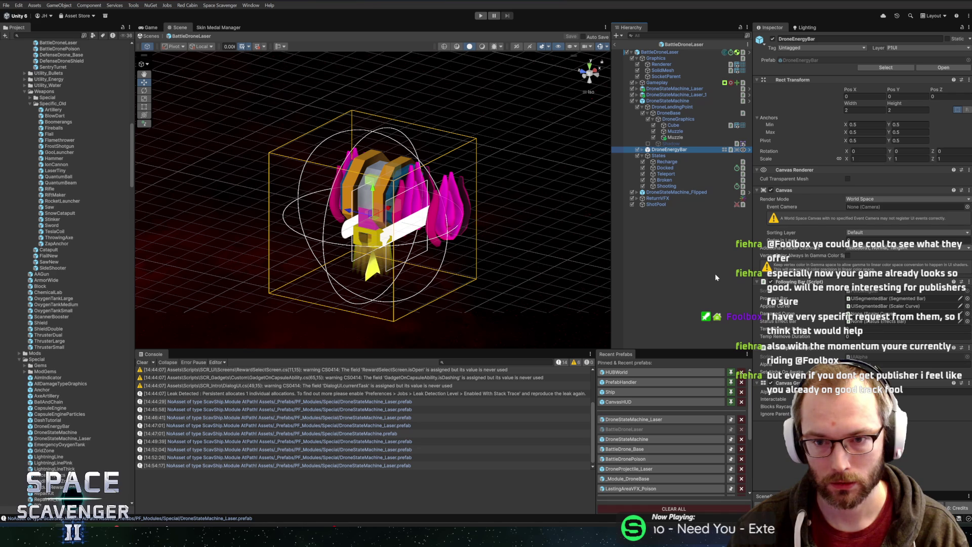
pyautogui.press('Down')
pyautogui.press('Down')
pyautogui.press('Down')
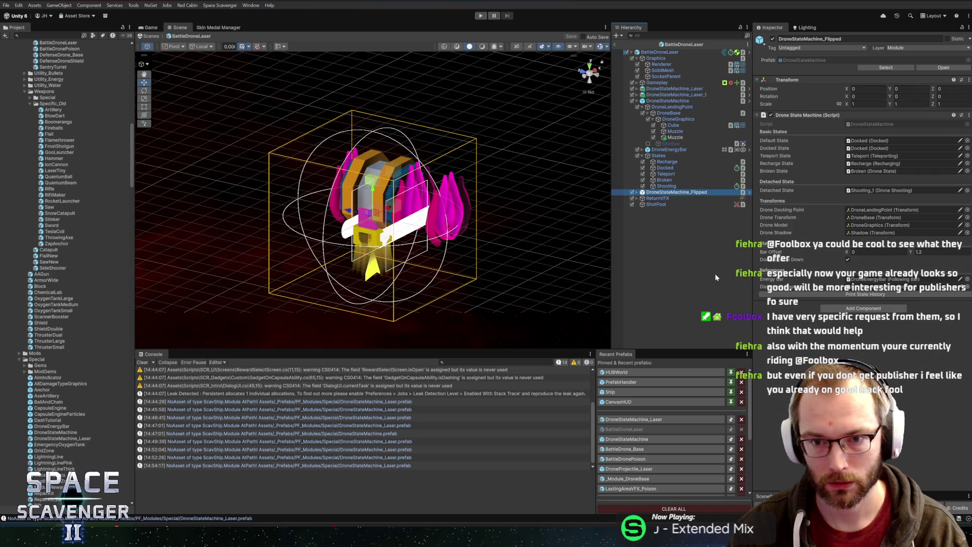
pyautogui.click(873, 151)
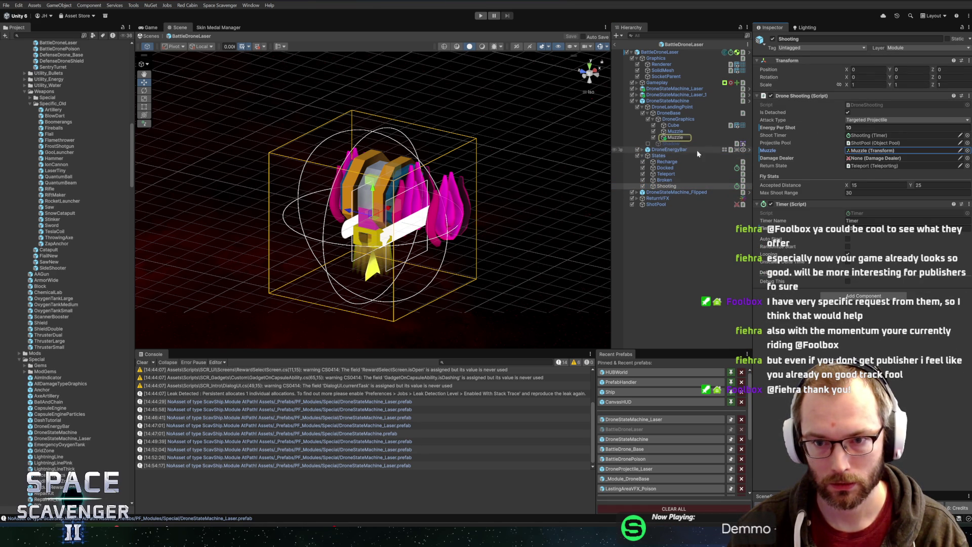
# Step: Delete DroneStateMachine, DroneStateMachine_Flipped and the leftover ShotPool
pyautogui.click(656, 192)
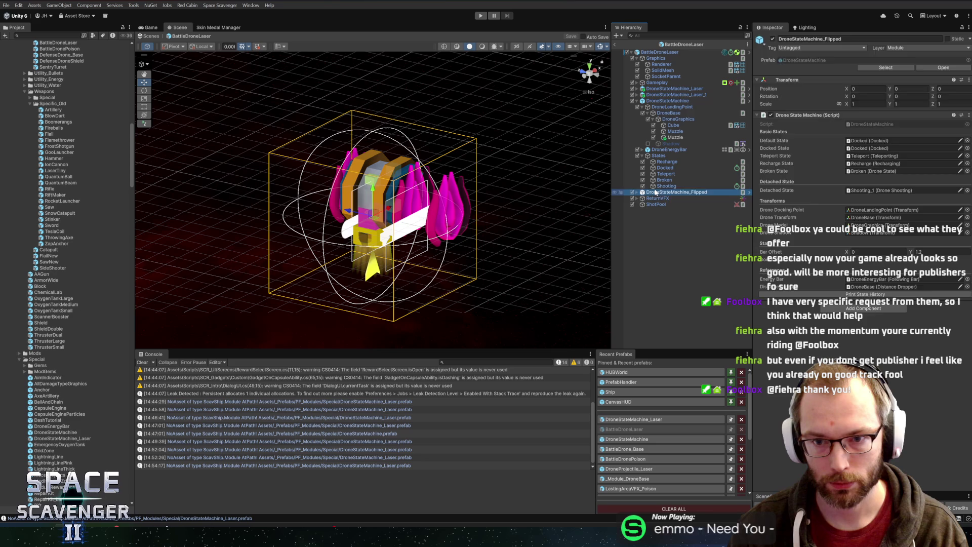
pyautogui.keyDown('ctrl'); pyautogui.click(660, 101); pyautogui.keyUp('ctrl')
pyautogui.press('Delete')
pyautogui.click(654, 107)
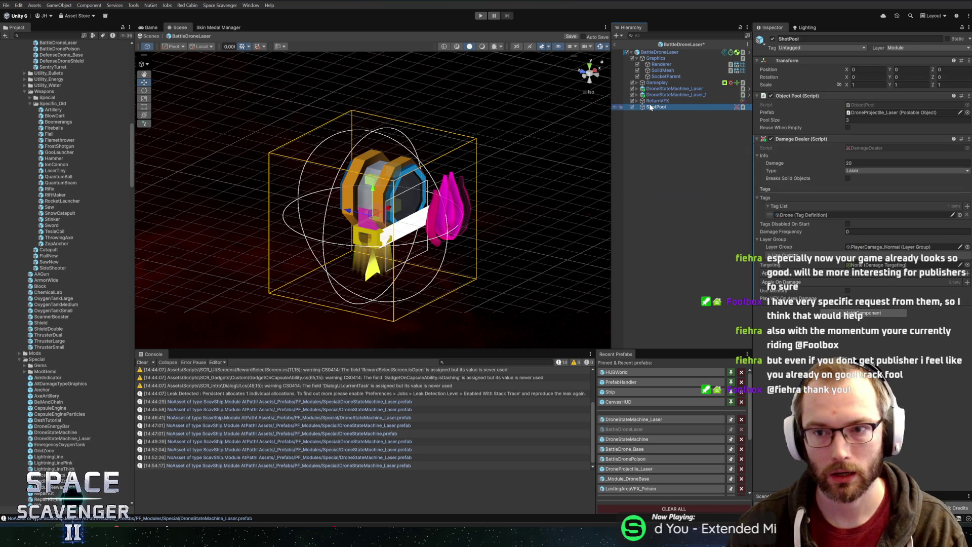
pyautogui.press('Delete')
# Step: Set DroneStateMachine_Laser_1's X position to 0
pyautogui.click(666, 95)
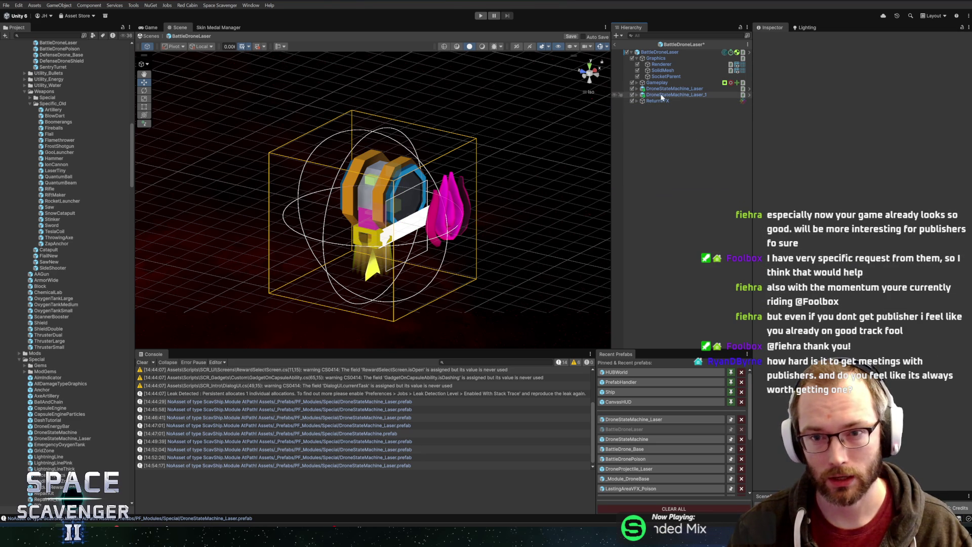
pyautogui.press('Right')
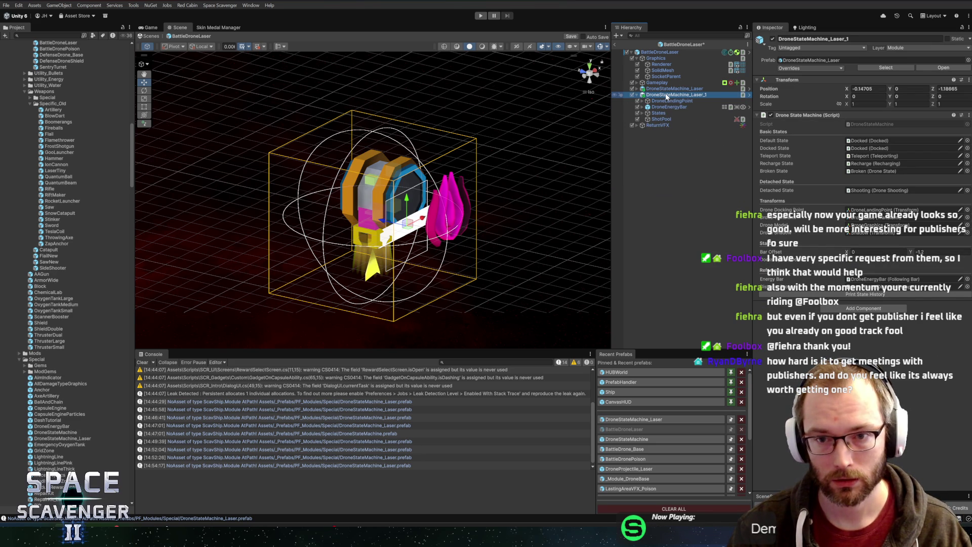
pyautogui.hotkey('ctrl', 'z')
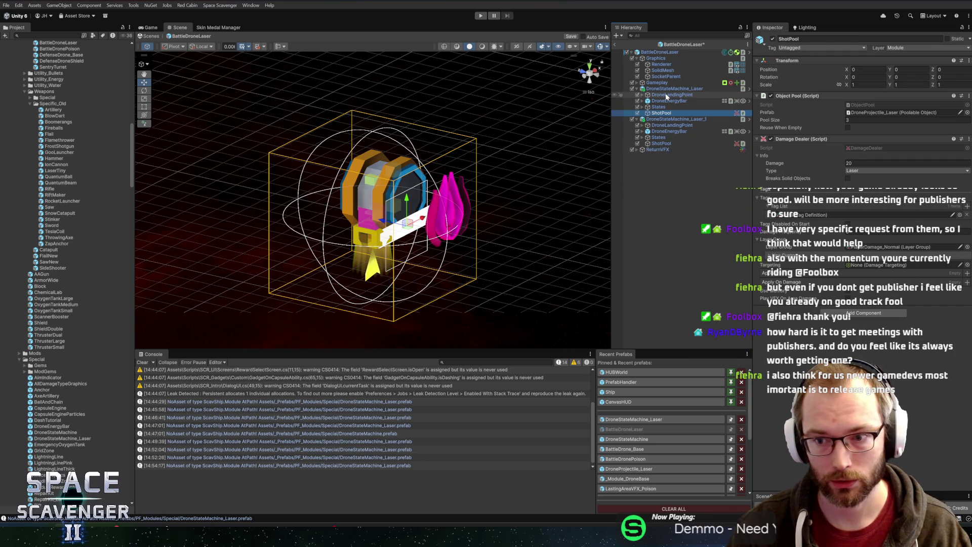
pyautogui.hotkey('ctrl', 'y')
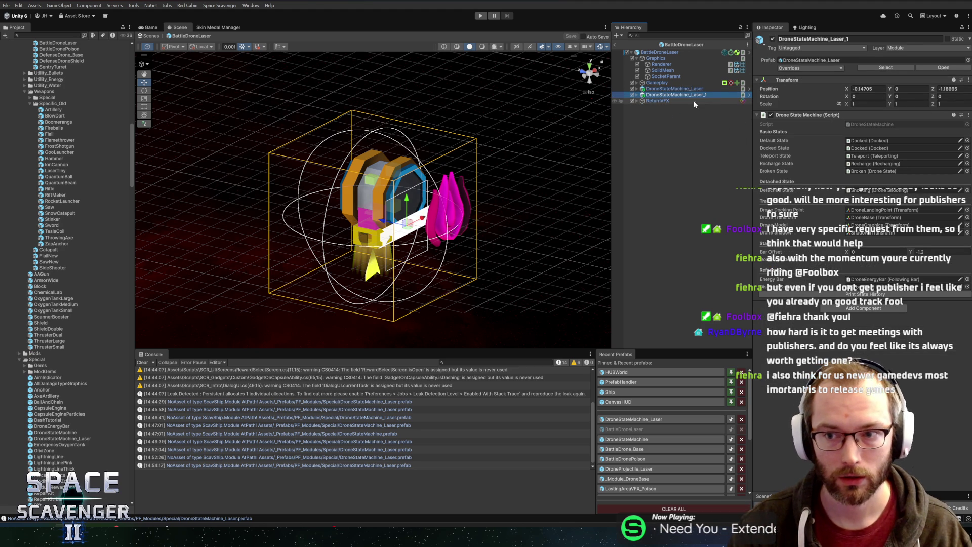
pyautogui.click(867, 88)
pyautogui.write('0')
pyautogui.press('Tab')
# Step: Set DroneStateMachine_Laser's X and Z positions to 0
pyautogui.click(675, 89)
pyautogui.click(881, 88)
pyautogui.write('0')
pyautogui.press('Tab')
pyautogui.press('Tab')
pyautogui.write('0')
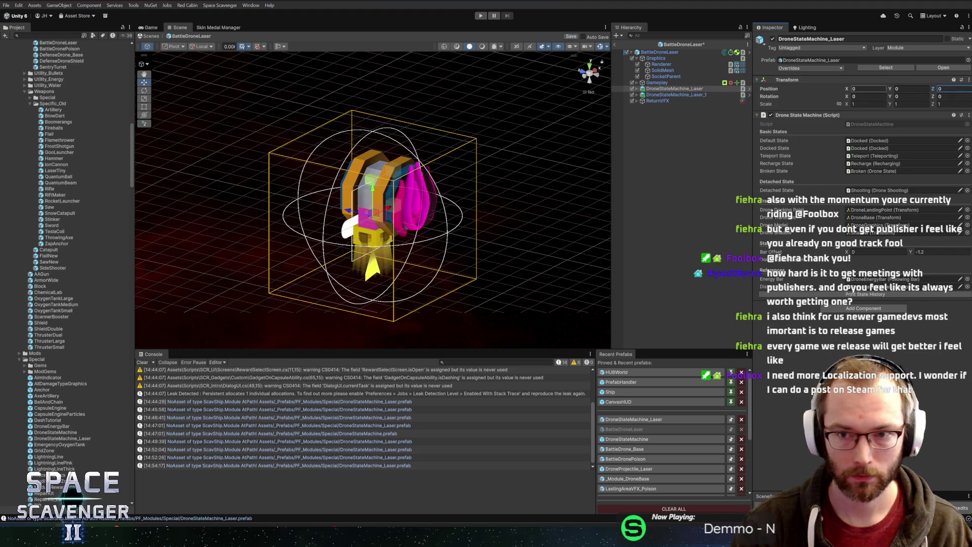
pyautogui.press('Return')
# Step: Turn DroneStateMachine_Laser_1's landing point to Rotation Y 180, then return to the scene and enter Play mode
pyautogui.click(676, 95)
pyautogui.click(637, 95)
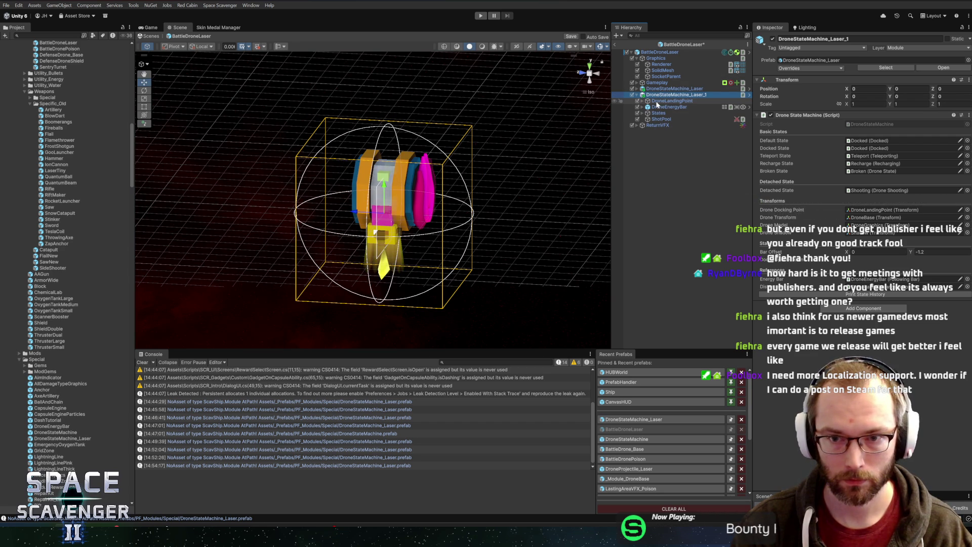
pyautogui.click(669, 101)
pyautogui.click(910, 77)
pyautogui.write('180')
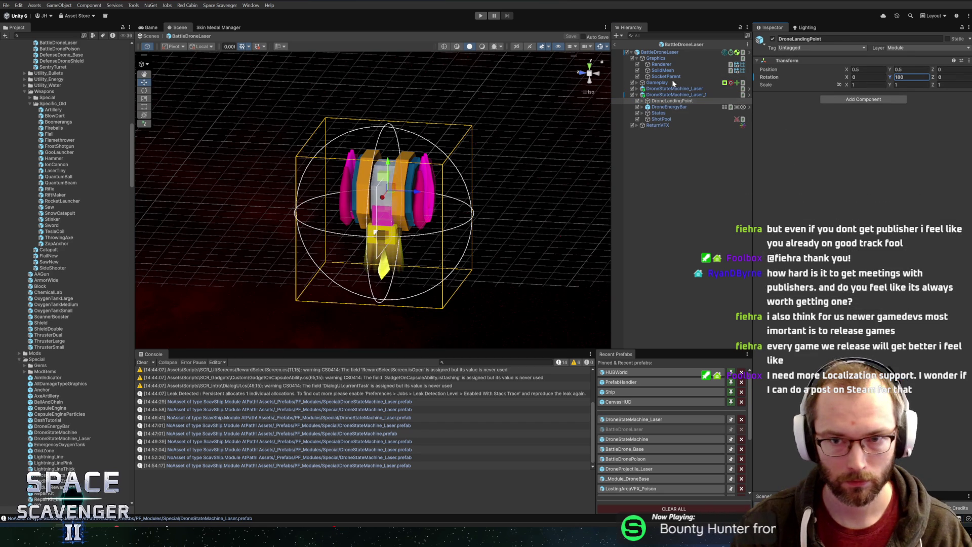
pyautogui.click(615, 44)
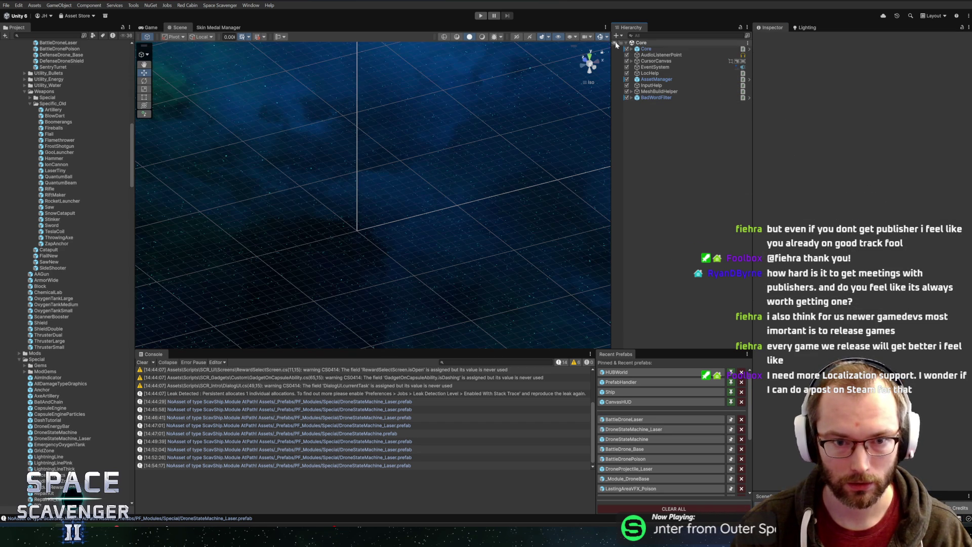
pyautogui.click(480, 15)
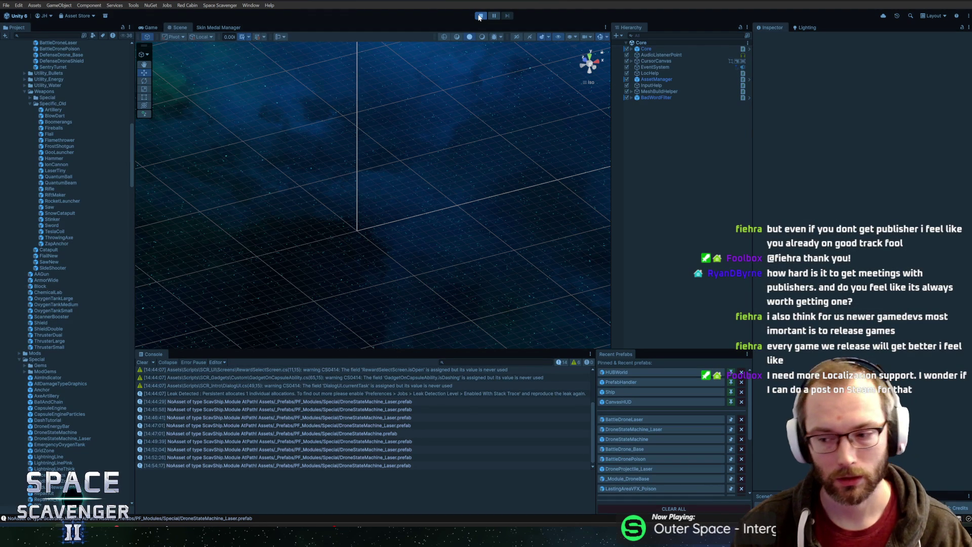
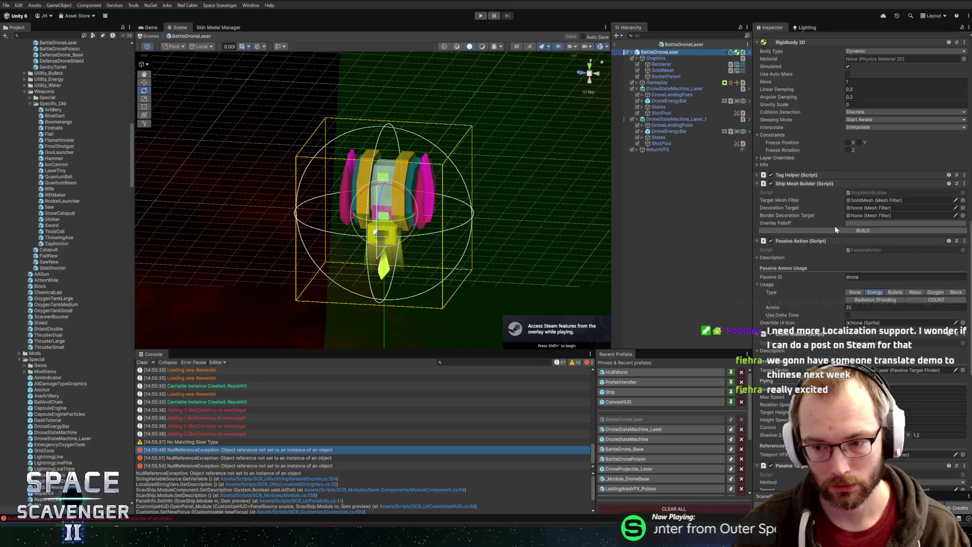
# Step: Orbit around BattleDroneLaser, then view BattleDrone_Base's module settings (Max Speed 40, Smooth Time 2)
pyautogui.scroll(-10, 836, 225)
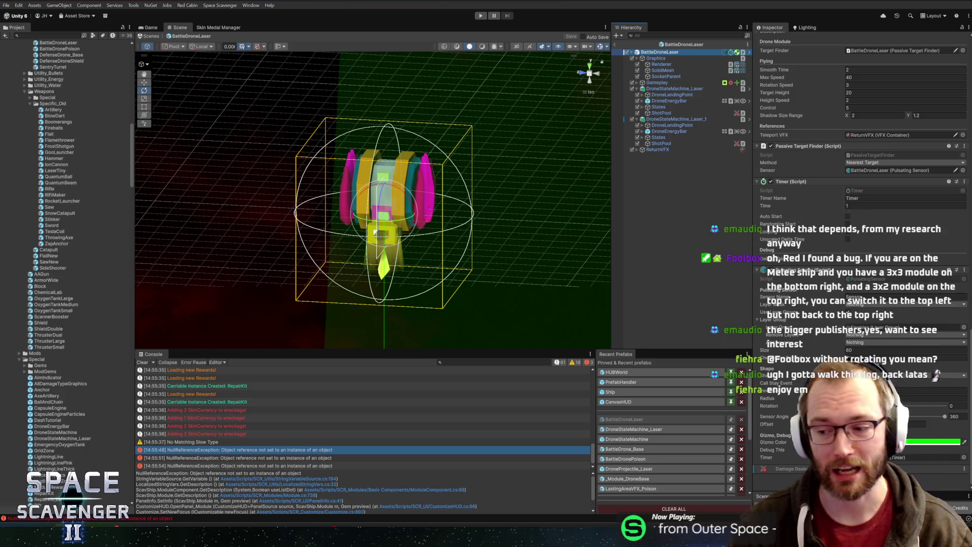
pyautogui.moveTo(394, 75)
pyautogui.mouseDown()
pyautogui.moveTo(332, 71)
pyautogui.moveTo(306, 108)
pyautogui.moveTo(366, 140)
pyautogui.moveTo(350, 156)
pyautogui.mouseUp()
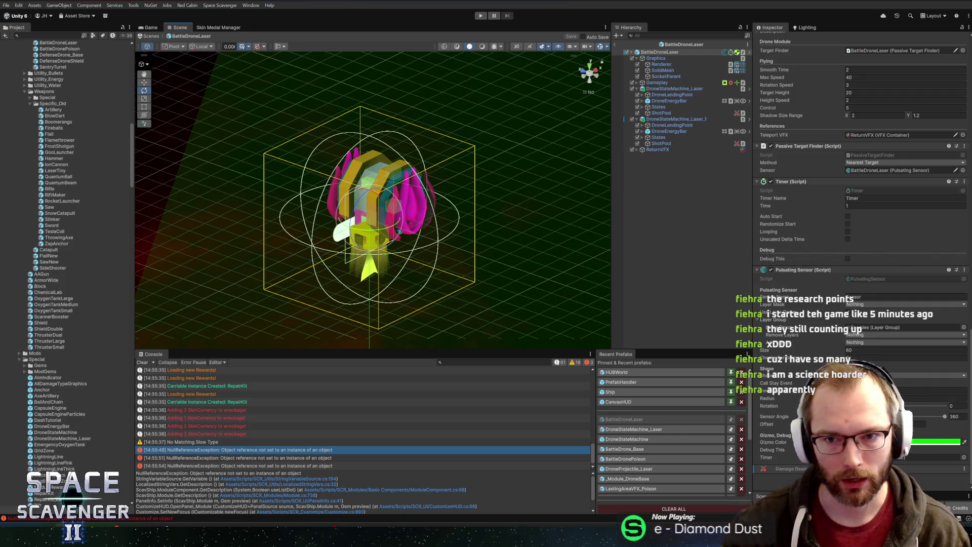
pyautogui.moveTo(469, 230)
pyautogui.keyDown('alt'); pyautogui.mouseDown()
pyautogui.moveTo(427, 202)
pyautogui.moveTo(517, 191)
pyautogui.moveTo(424, 160)
pyautogui.moveTo(504, 181)
pyautogui.moveTo(441, 195)
pyautogui.moveTo(525, 178)
pyautogui.mouseUp(); pyautogui.keyUp('alt')
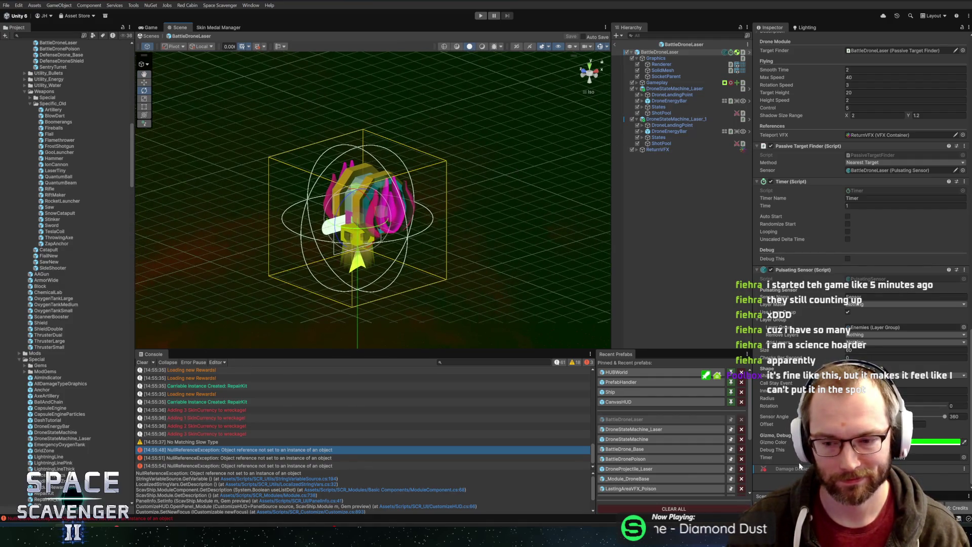
pyautogui.click(683, 44)
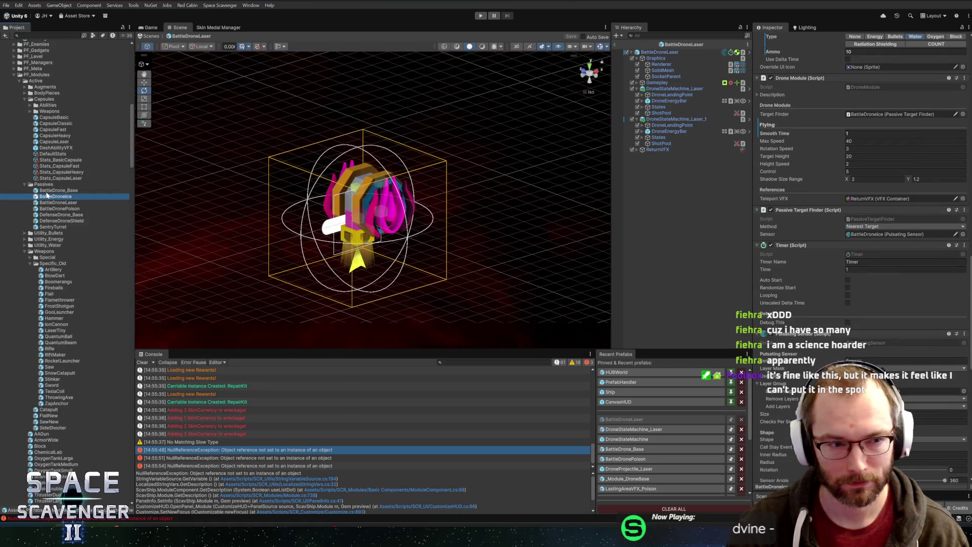
pyautogui.click(48, 191)
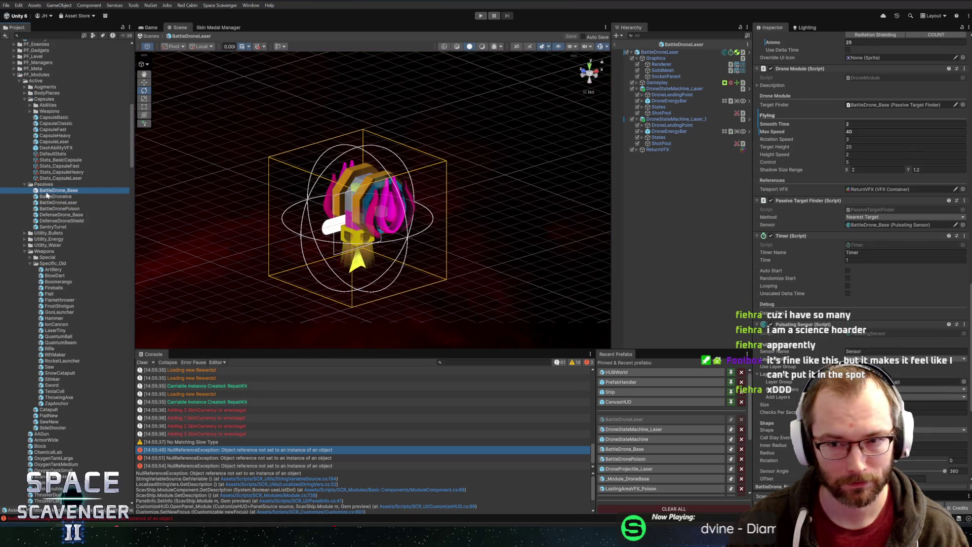
# Step: Open BattleDrone_Base in Prefab Mode to show Pulsating Sensor Radius 90 and Damage Dealer Damage 20, Laser
pyautogui.doubleClick(46, 195)
pyautogui.scroll(-5, 821, 239)
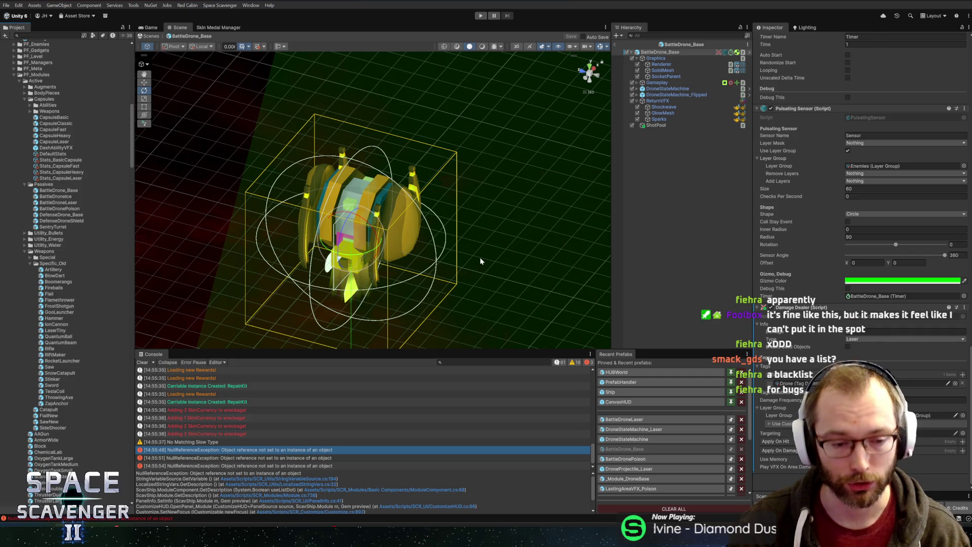
pyautogui.scroll(-1, 469, 422)
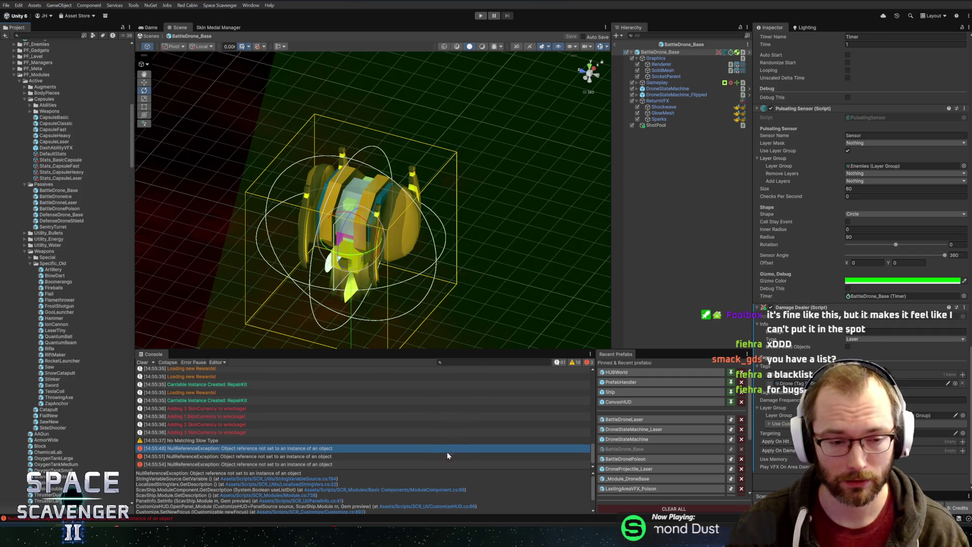
pyautogui.scroll(-1, 430, 474)
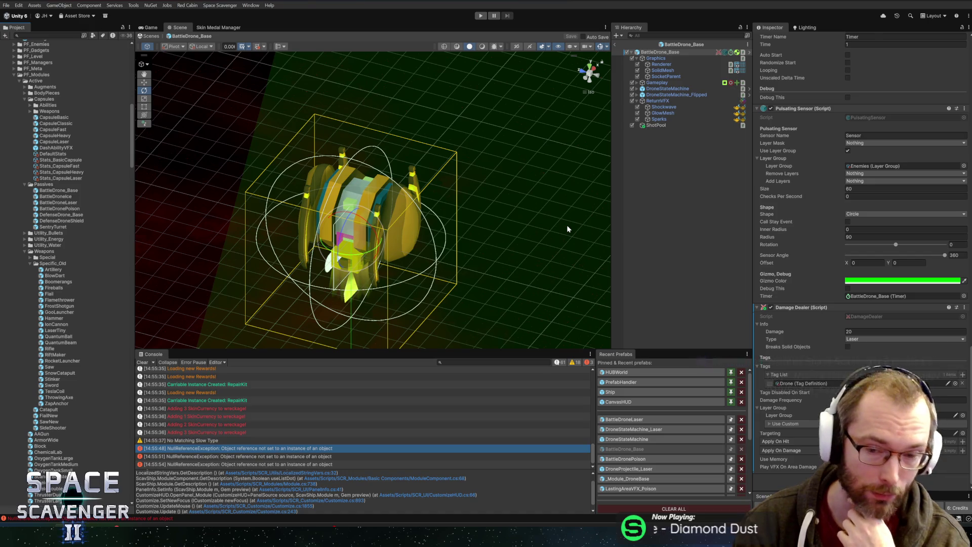
pyautogui.click(662, 44)
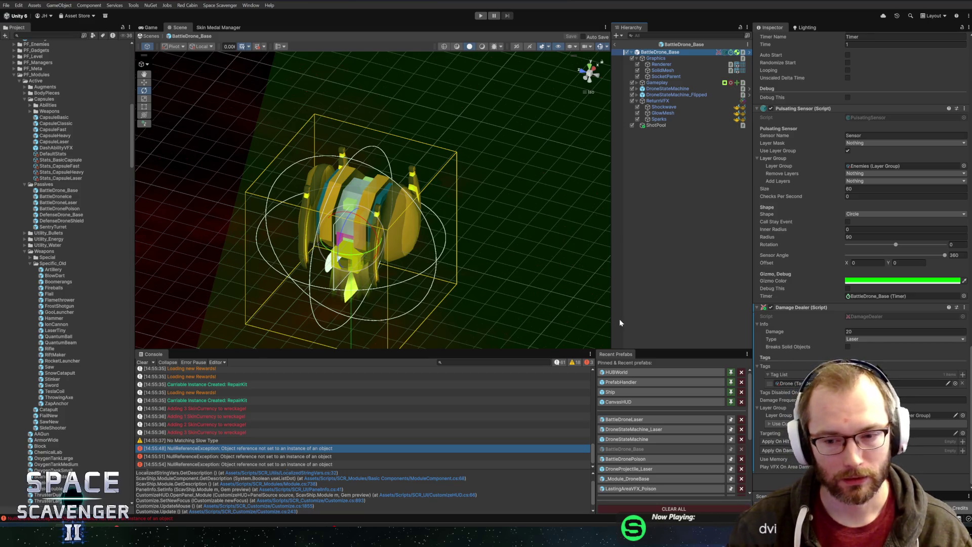
pyautogui.moveTo(542, 210)
pyautogui.mouseDown()
pyautogui.moveTo(397, 193)
pyautogui.moveTo(497, 181)
pyautogui.moveTo(446, 183)
pyautogui.moveTo(483, 182)
pyautogui.moveTo(488, 155)
pyautogui.moveTo(500, 161)
pyautogui.mouseUp()
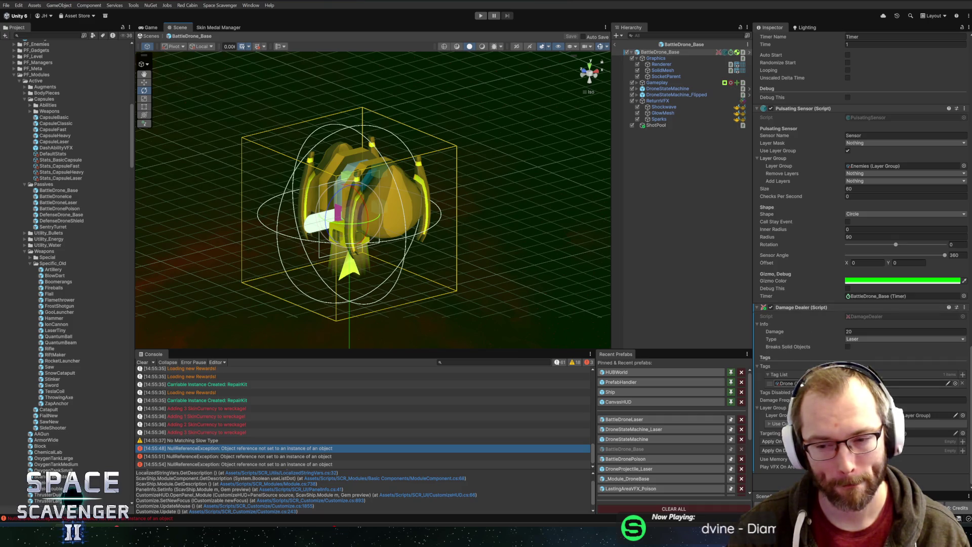
# Step: Drag the Damage Dealer component to a new position, then open the DroneStateMachine_Laser prefab
pyautogui.rightClick(804, 308)
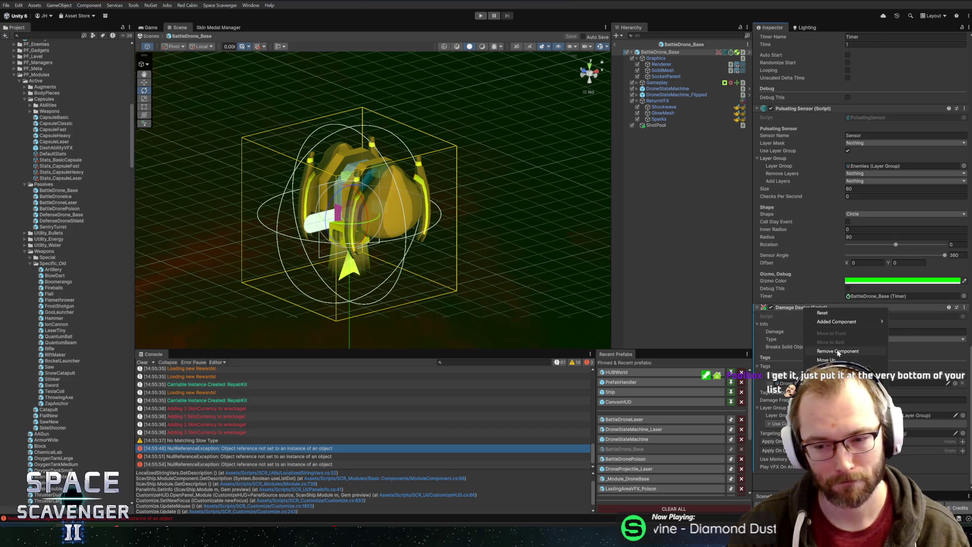
pyautogui.press('Escape')
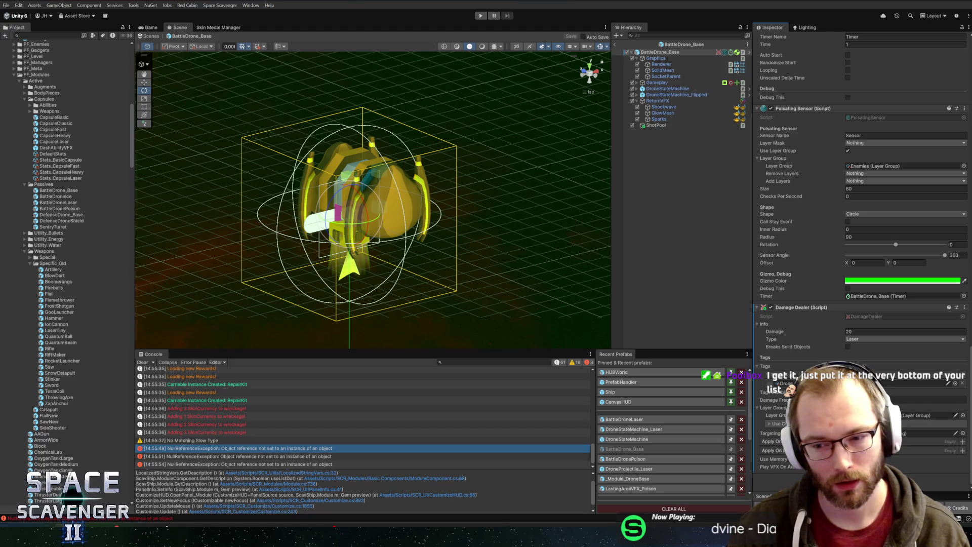
pyautogui.moveTo(783, 304); pyautogui.dragTo(818, 352)
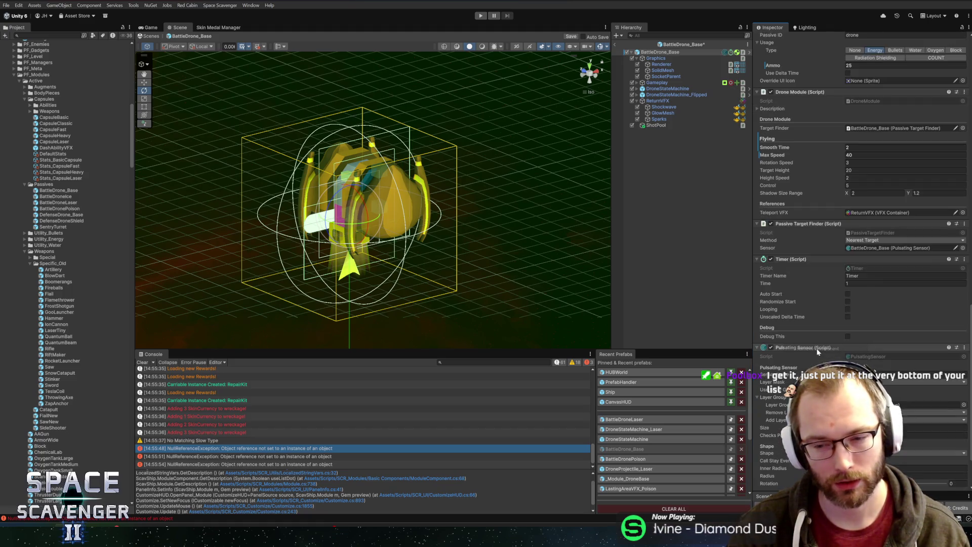
pyautogui.click(637, 429)
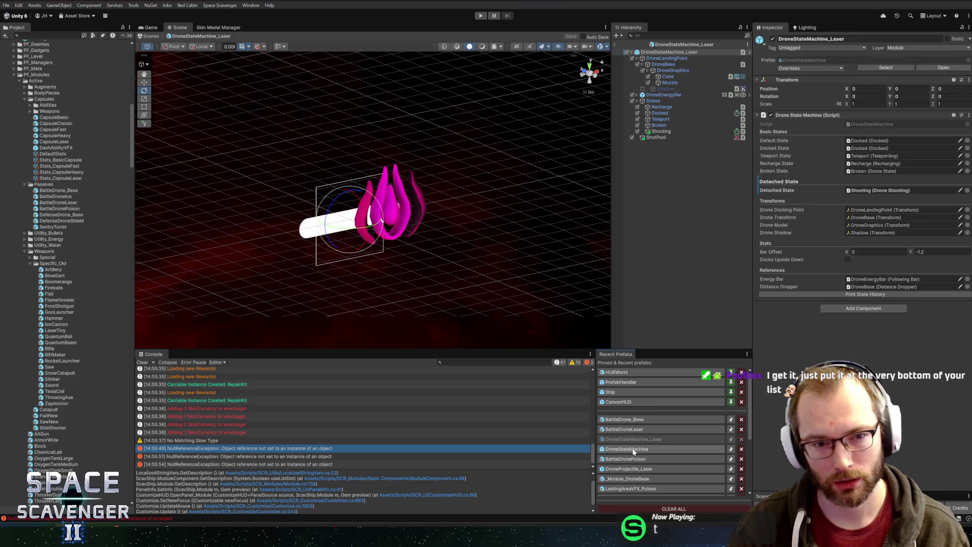
# Step: Rename the DroneStateMachine_Laser prefab asset to DroneStateMachine_Battle
pyautogui.click(656, 139)
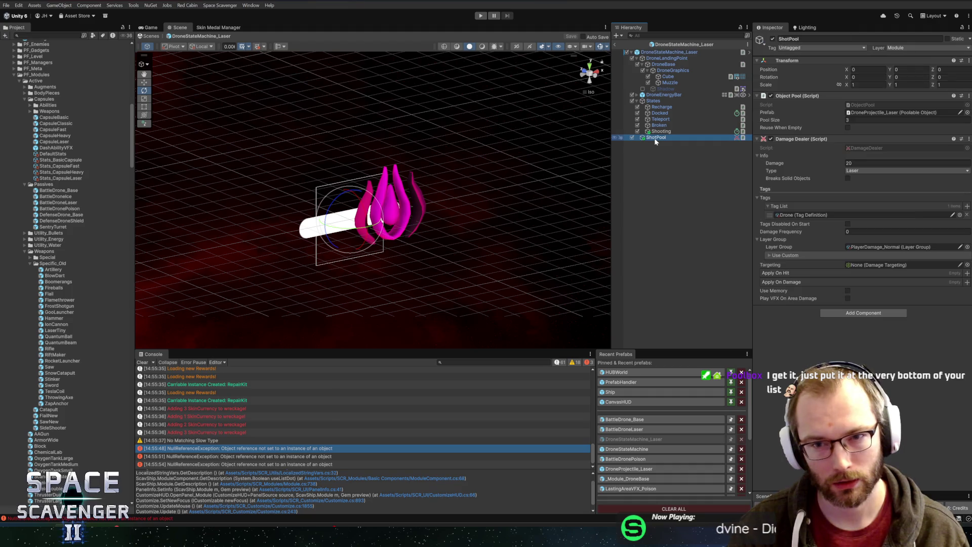
pyautogui.scroll(-10, 62, 354)
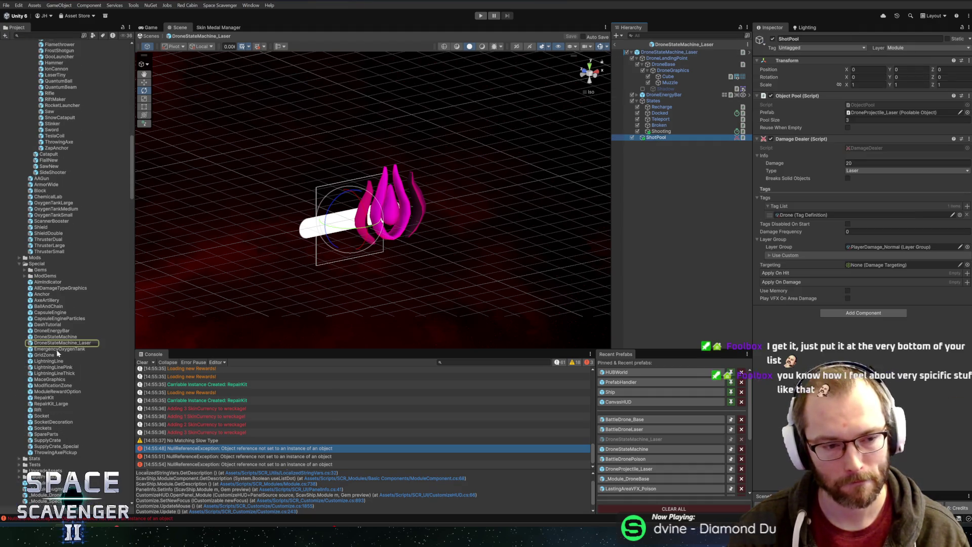
pyautogui.click(60, 343)
pyautogui.click(117, 341)
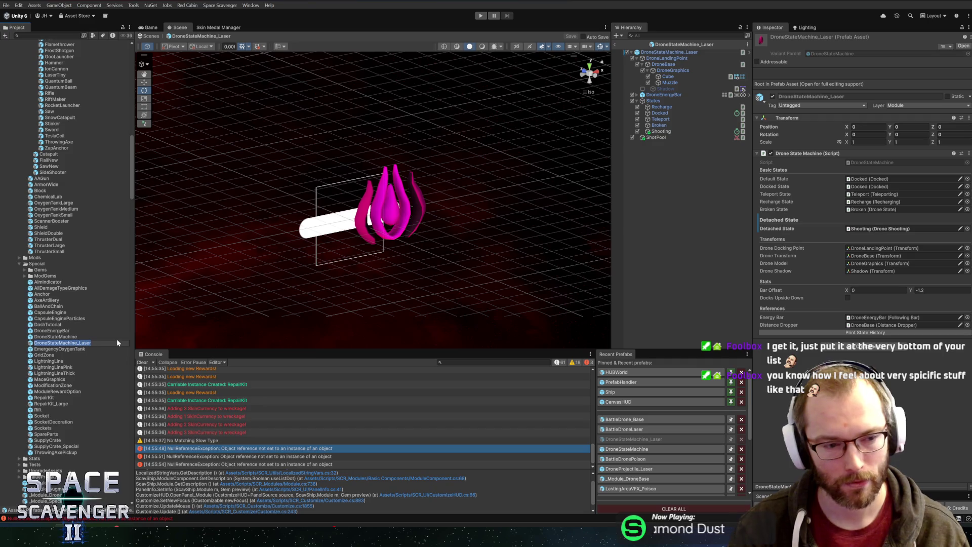
pyautogui.hotkey('ctrl', 'shift', 'Left')
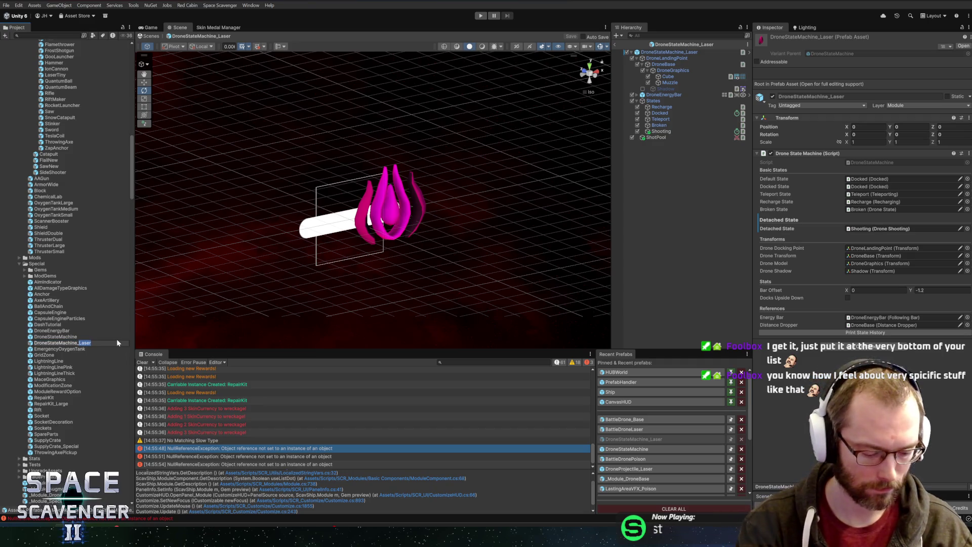
pyautogui.write('Battle')
pyautogui.press('Return')
# Step: Create the prefab variant DroneStateMachine_Poison and open it with ShotPool selected
pyautogui.rightClick(50, 344)
pyautogui.moveTo(100, 104)
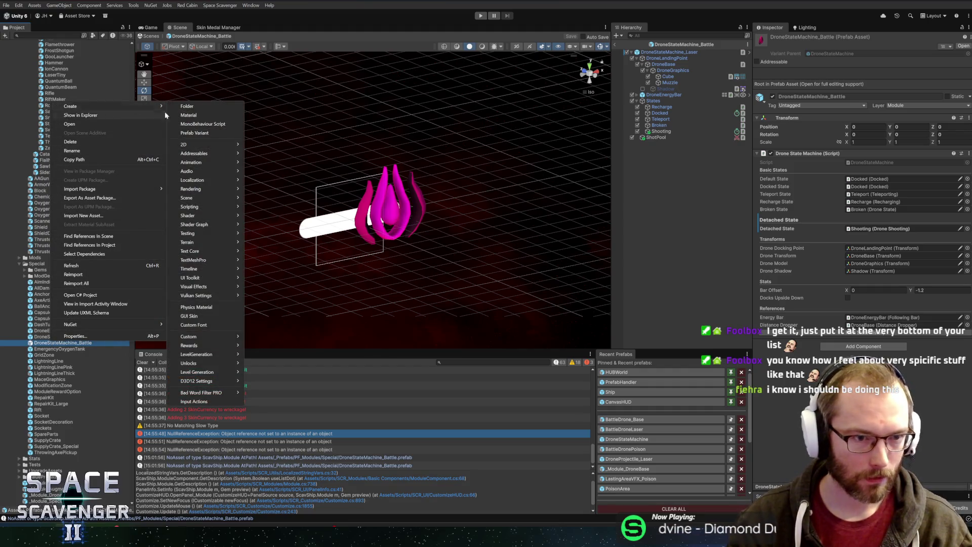
pyautogui.click(201, 133)
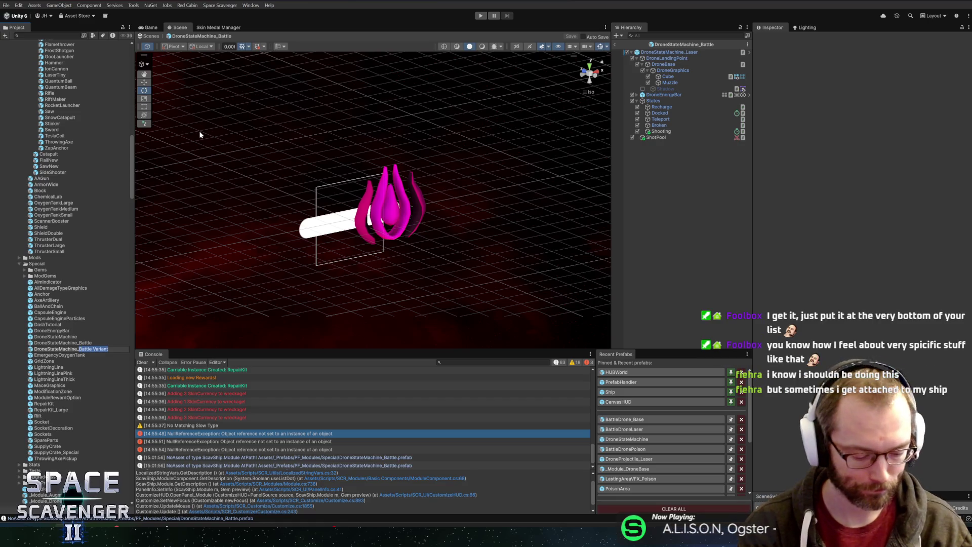
pyautogui.write('Poiso')
pyautogui.press('Return')
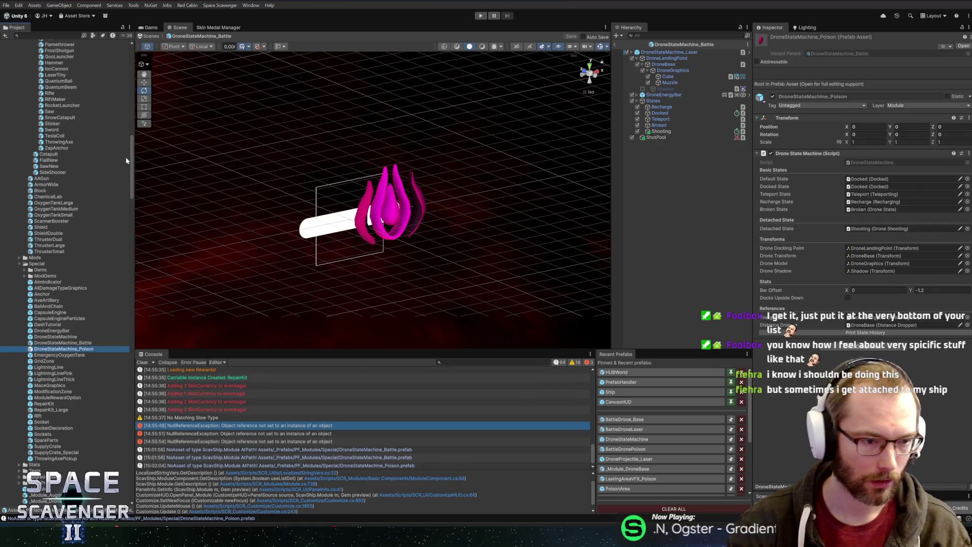
pyautogui.doubleClick(49, 350)
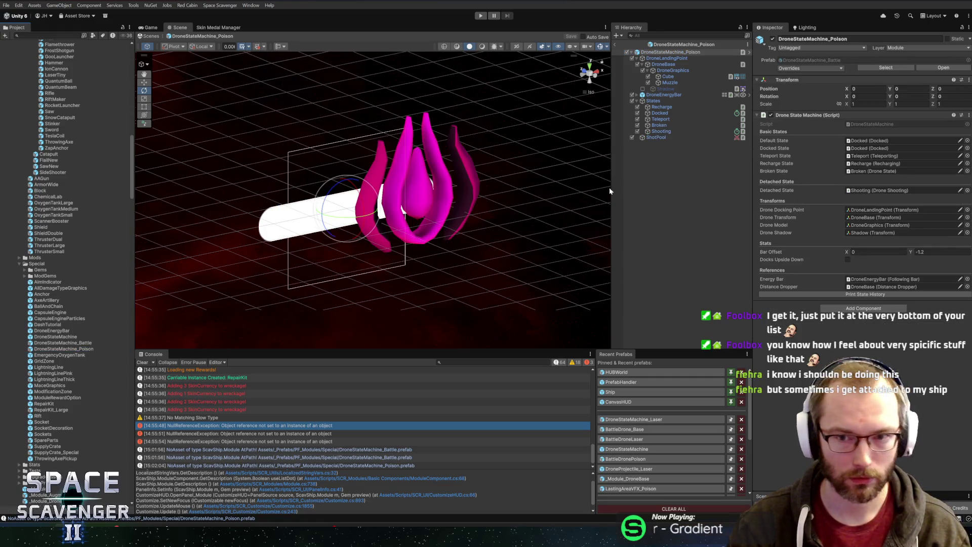
pyautogui.click(678, 138)
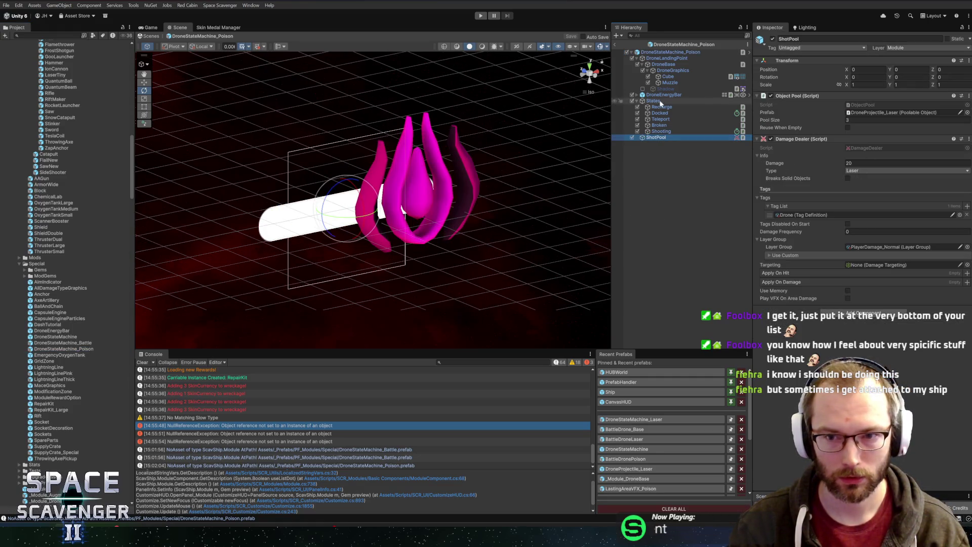
# Step: Make ShotPool spawn SlimeGreen projectiles with Poison damage type
pyautogui.click(934, 113)
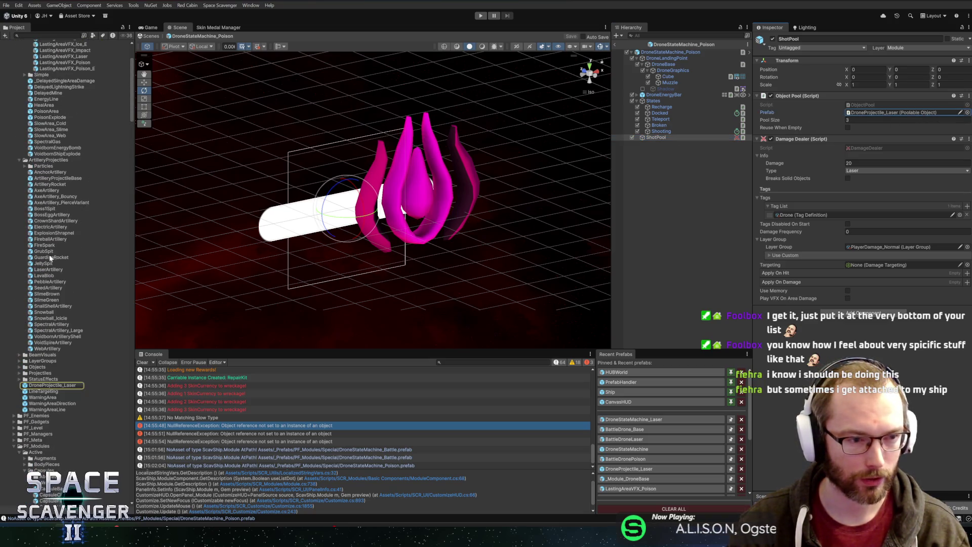
pyautogui.moveTo(43, 300); pyautogui.dragTo(858, 112)
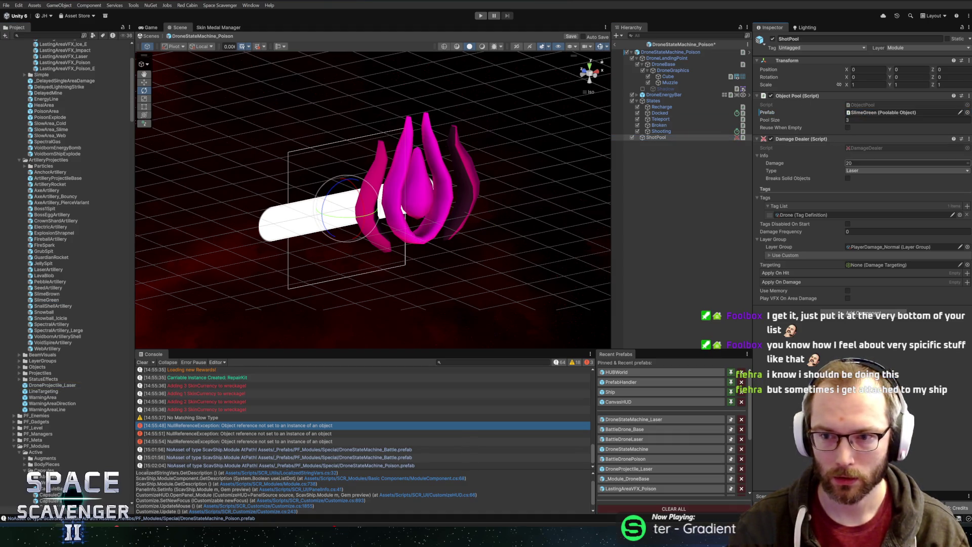
pyautogui.click(861, 171)
pyautogui.click(858, 203)
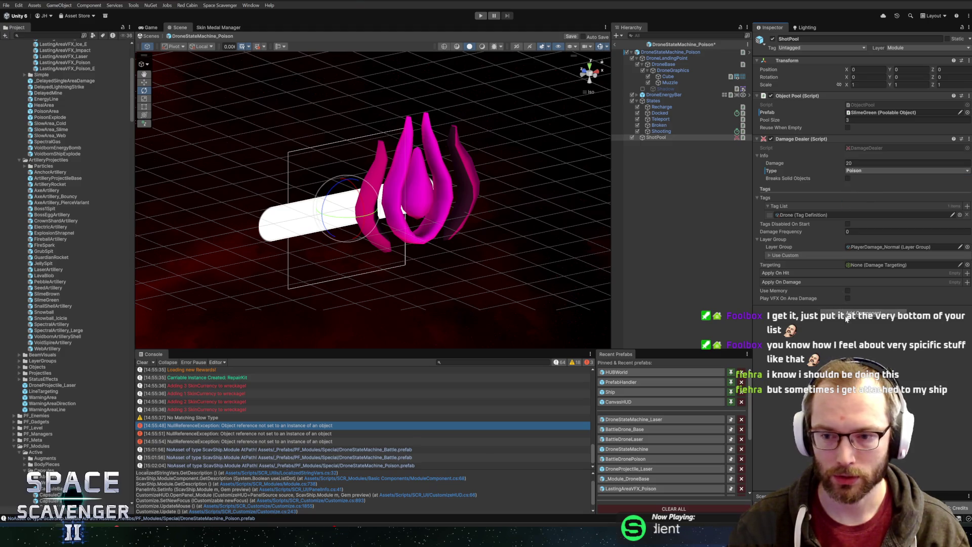
# Step: Add a Damage Targeting Circle of radius 10 to ShotPool and assign it as the Damage Dealer's targeting
pyautogui.click(864, 313)
pyautogui.write('damage targ')
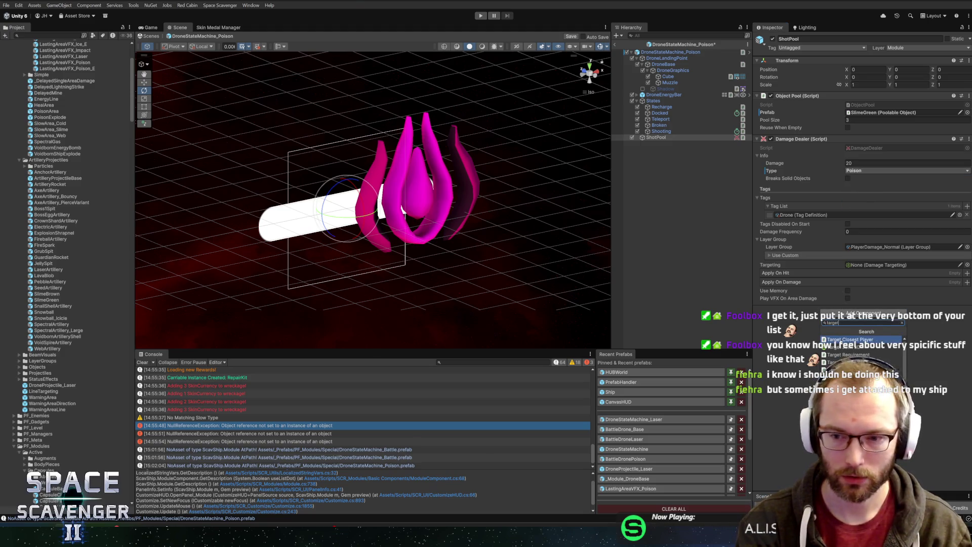
pyautogui.press('Return')
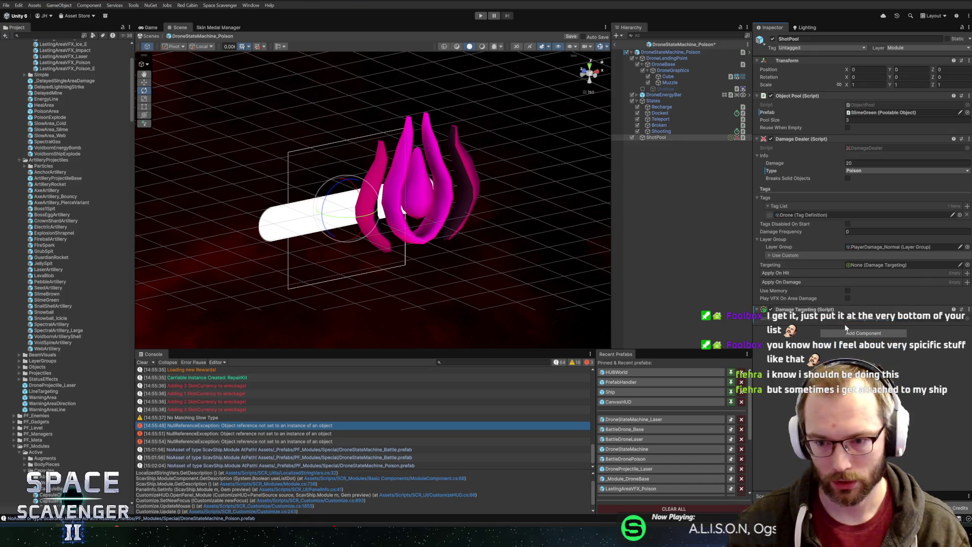
pyautogui.scroll(-1, 836, 324)
pyautogui.click(856, 313)
pyautogui.write('circle')
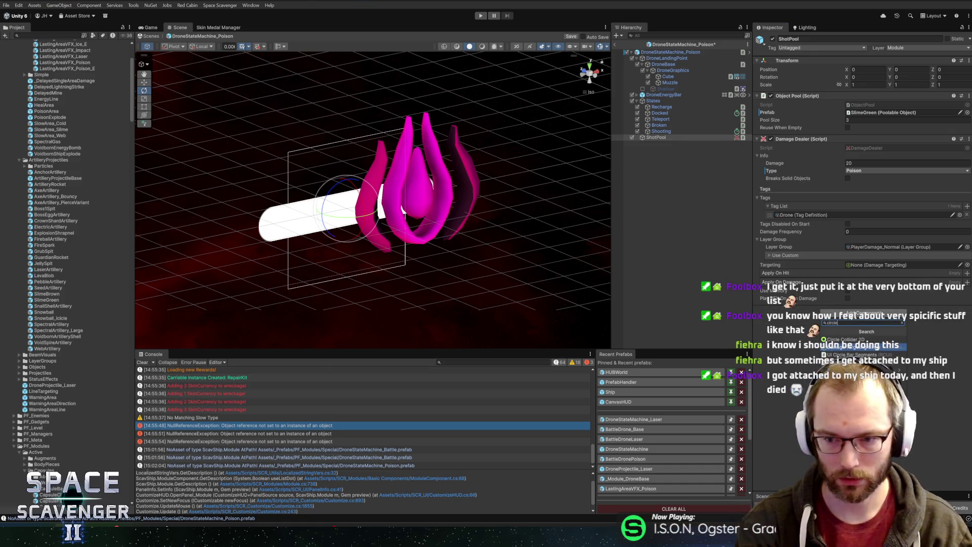
pyautogui.press('Return')
pyautogui.click(861, 335)
pyautogui.write('10')
pyautogui.scroll(-5, 462, 202)
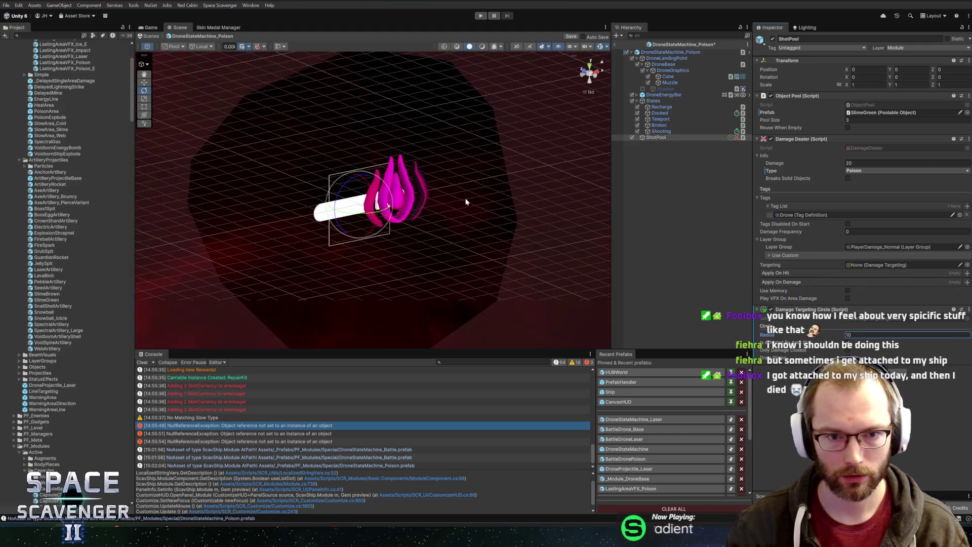
pyautogui.moveTo(810, 309); pyautogui.dragTo(872, 267)
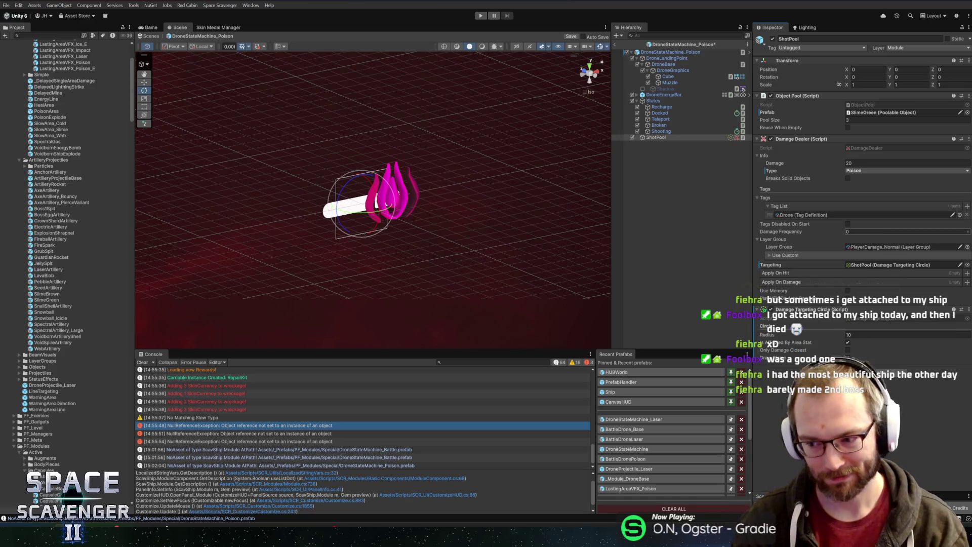
# Step: Orbit around the Poison drone and select its Shooting state (Targeted Projectile, 10 energy, 0.5 timer)
pyautogui.moveTo(596, 207)
pyautogui.mouseDown()
pyautogui.moveTo(451, 167)
pyautogui.moveTo(477, 165)
pyautogui.mouseUp()
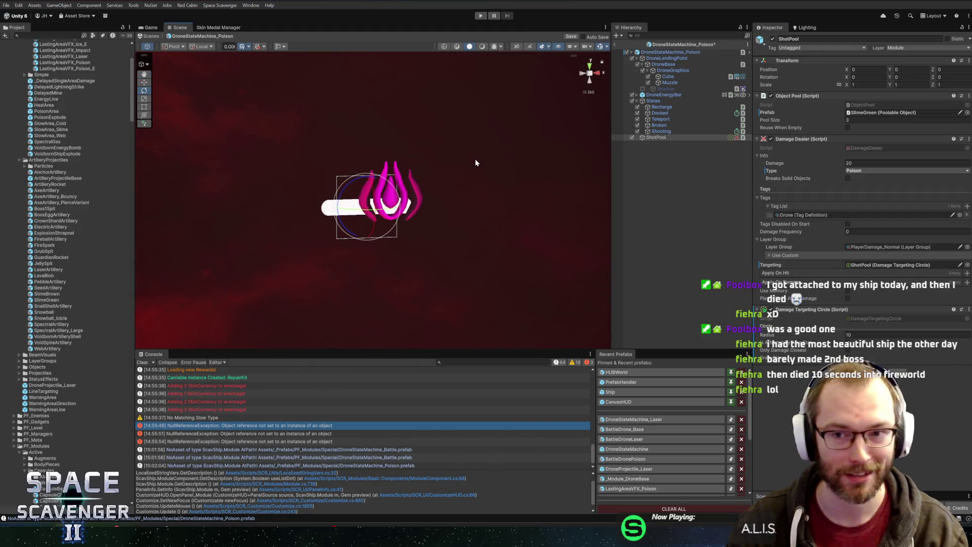
pyautogui.moveTo(510, 234); pyautogui.dragTo(607, 207)
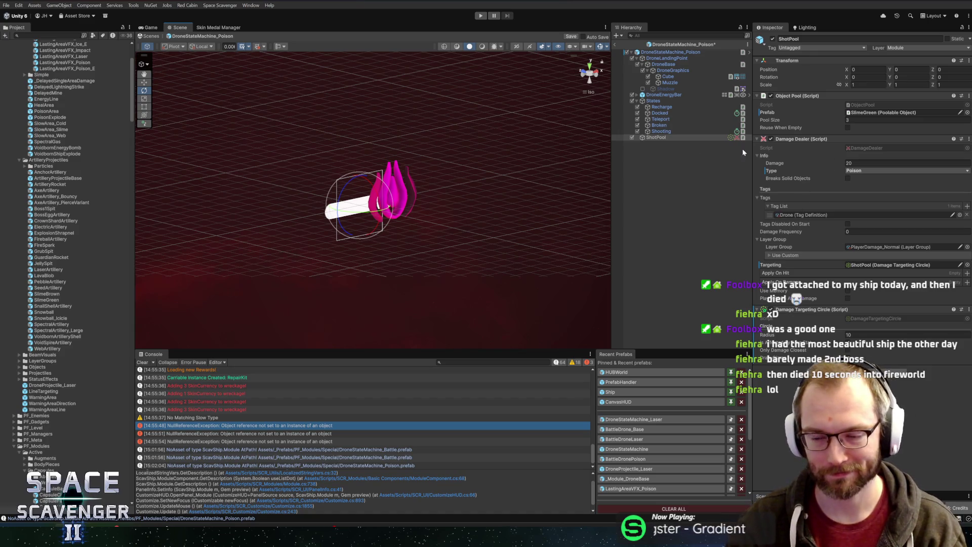
pyautogui.click(661, 131)
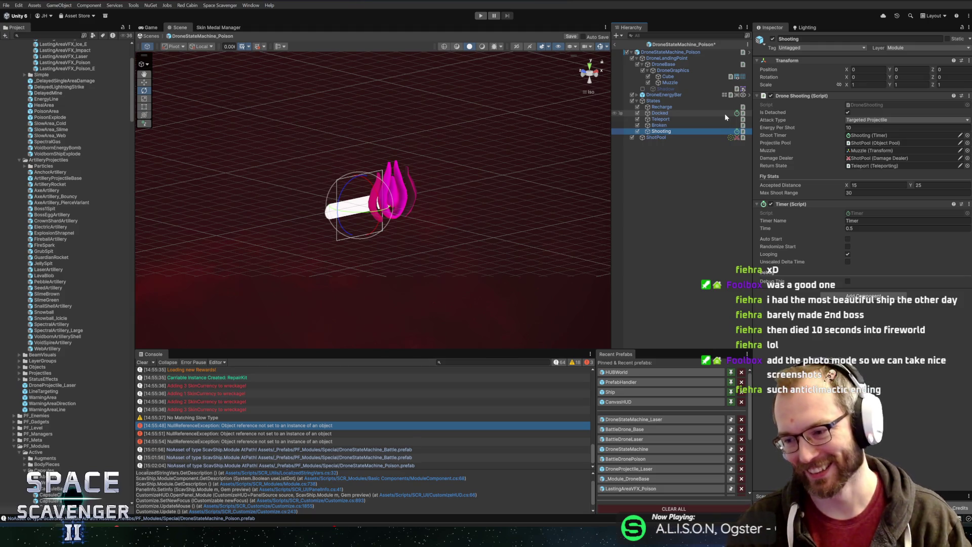
# Step: Switch the Shooting state's Attack Type to Artillery and save the Poison prefab
pyautogui.click(864, 120)
pyautogui.click(864, 121)
pyautogui.click(858, 148)
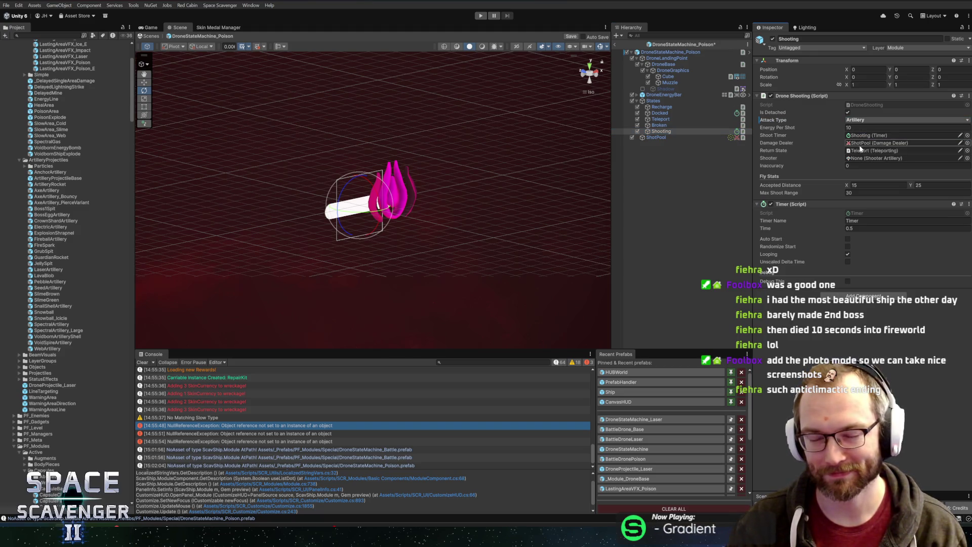
pyautogui.click(859, 143)
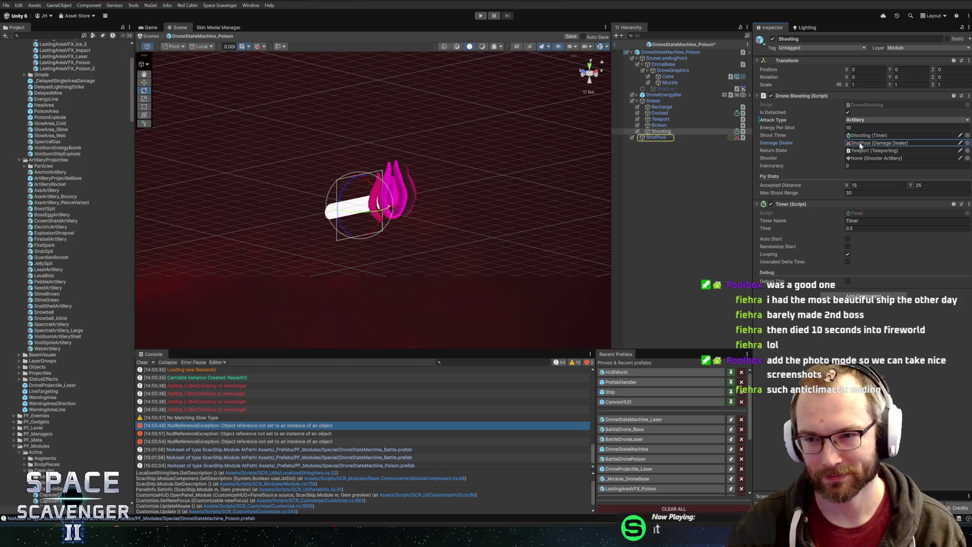
pyautogui.click(658, 138)
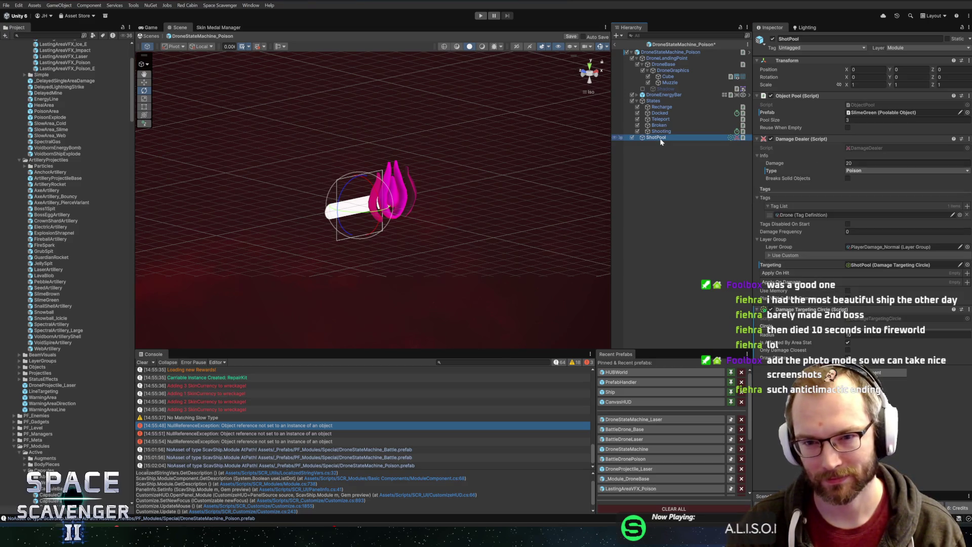
pyautogui.hotkey('ctrl', 's')
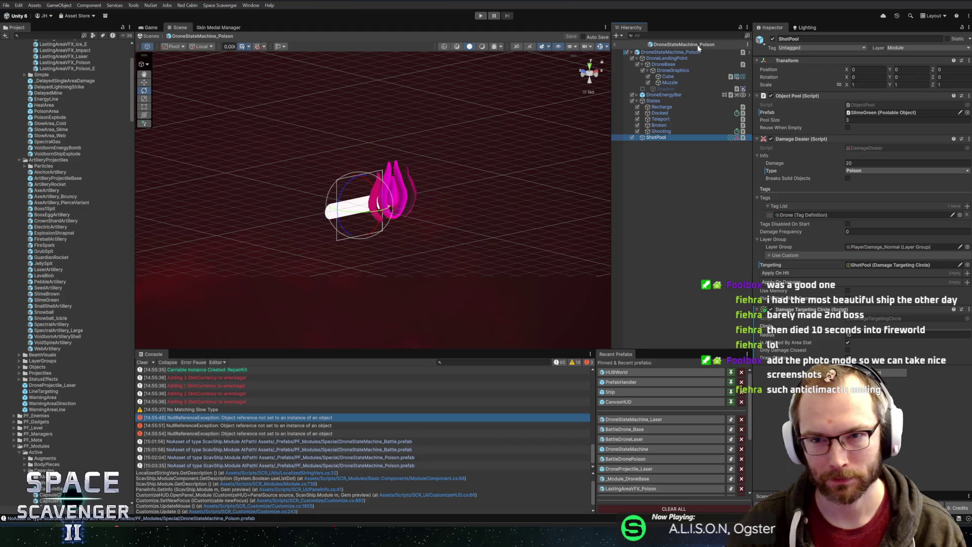
# Step: Rename ShotPool to Shooter in the DroneStateMachine_Battle prefab
pyautogui.click(698, 44)
pyautogui.doubleClick(834, 53)
pyautogui.doubleClick(56, 434)
pyautogui.click(657, 137)
pyautogui.write('Shooter')
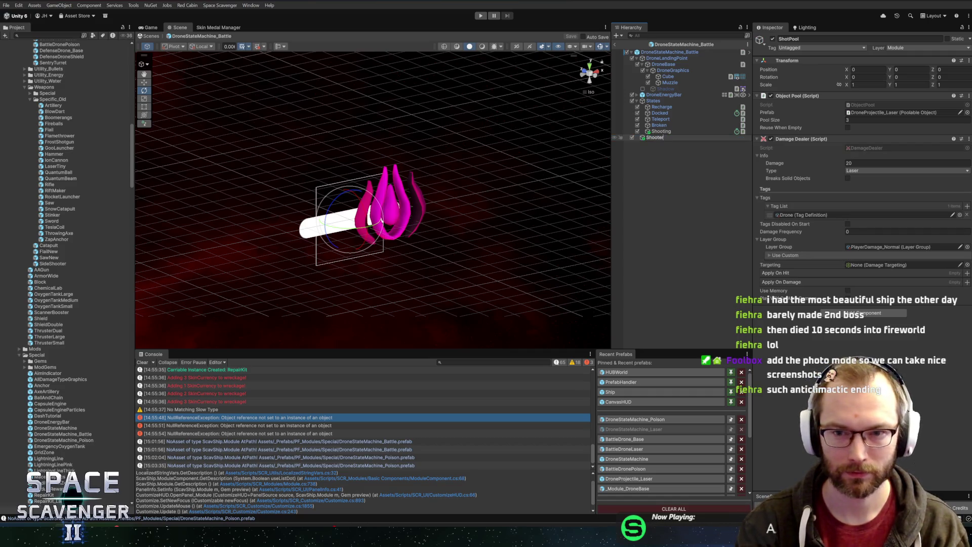
pyautogui.press('Return')
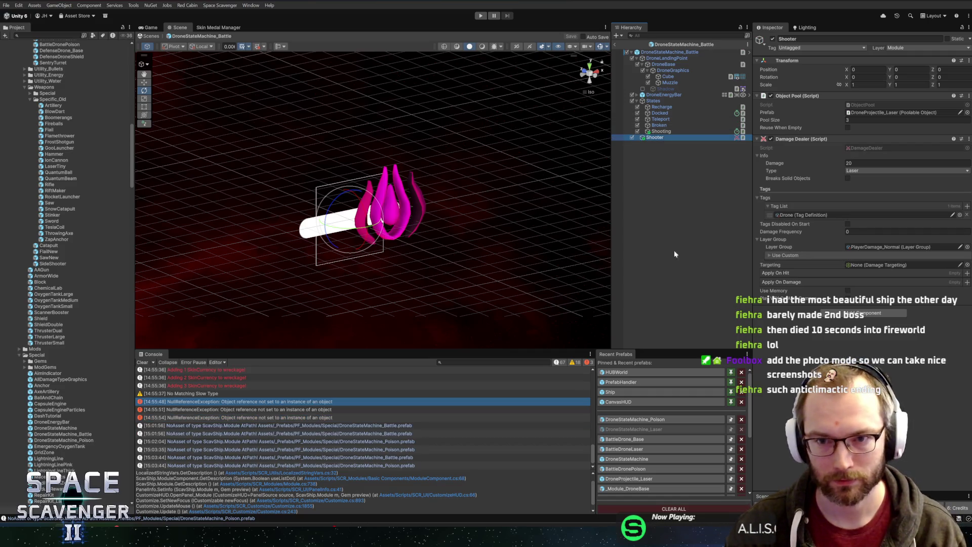
# Step: Back in the Poison prefab, set Inaccuracy to 10 and link Shooter as the Shooter Artillery damage dealer
pyautogui.click(631, 422)
pyautogui.click(660, 138)
pyautogui.click(664, 132)
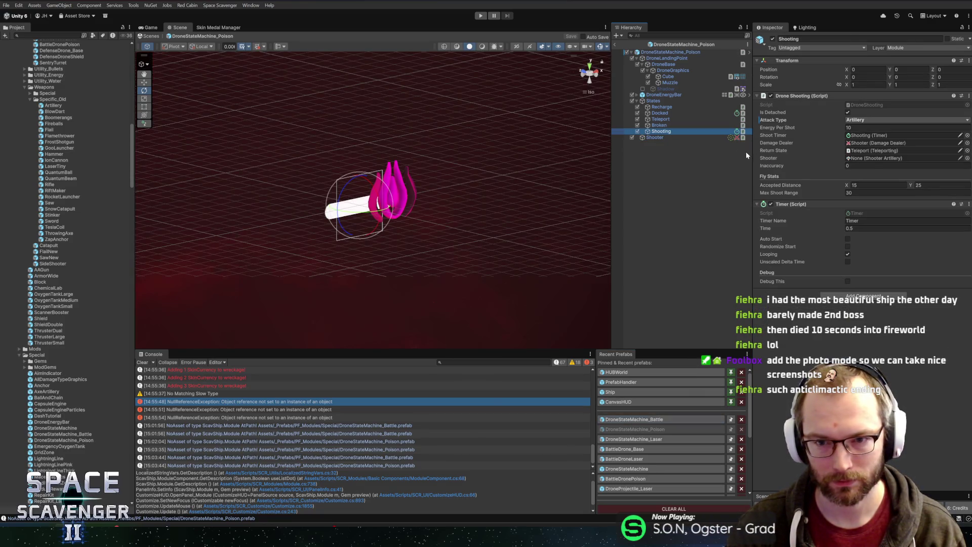
pyautogui.click(873, 165)
pyautogui.write('10')
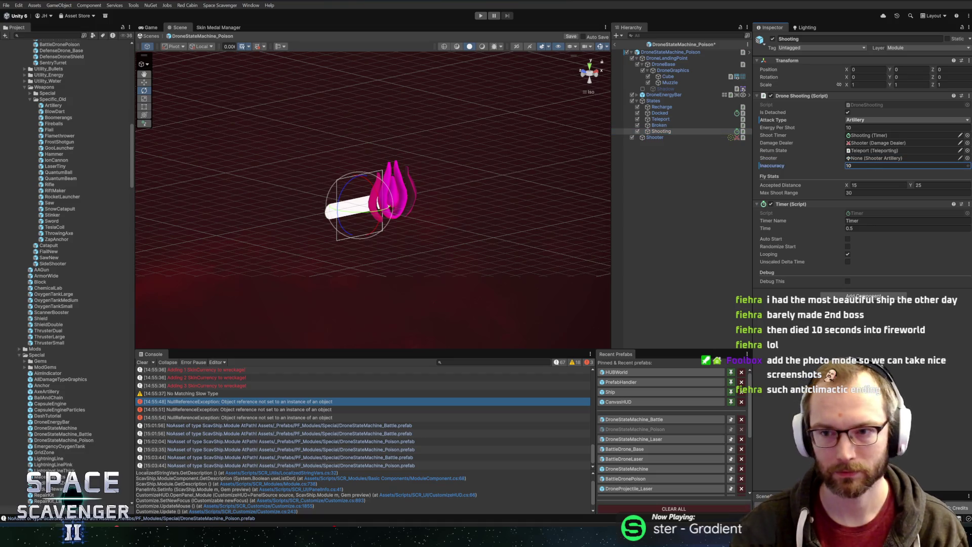
pyautogui.click(675, 139)
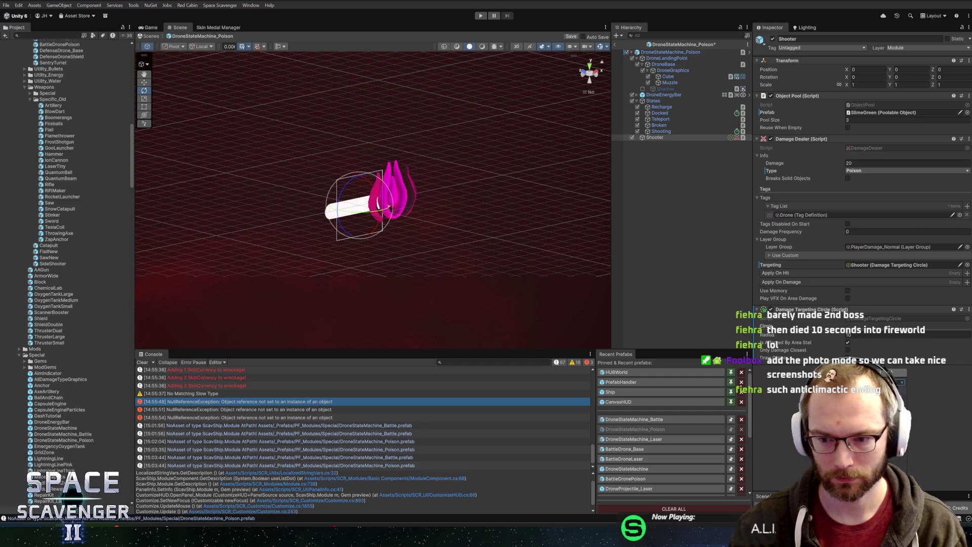
pyautogui.scroll(-5, 861, 152)
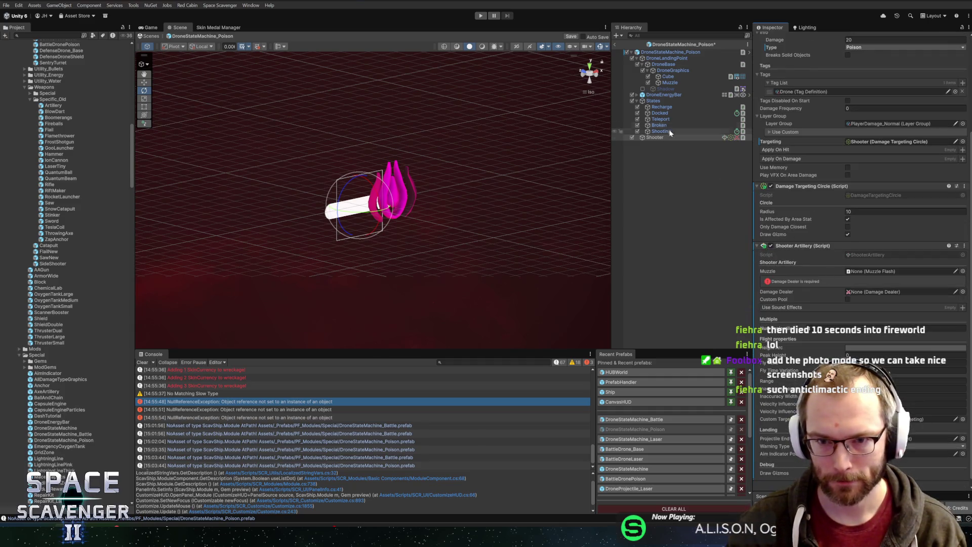
pyautogui.moveTo(865, 300); pyautogui.dragTo(867, 291)
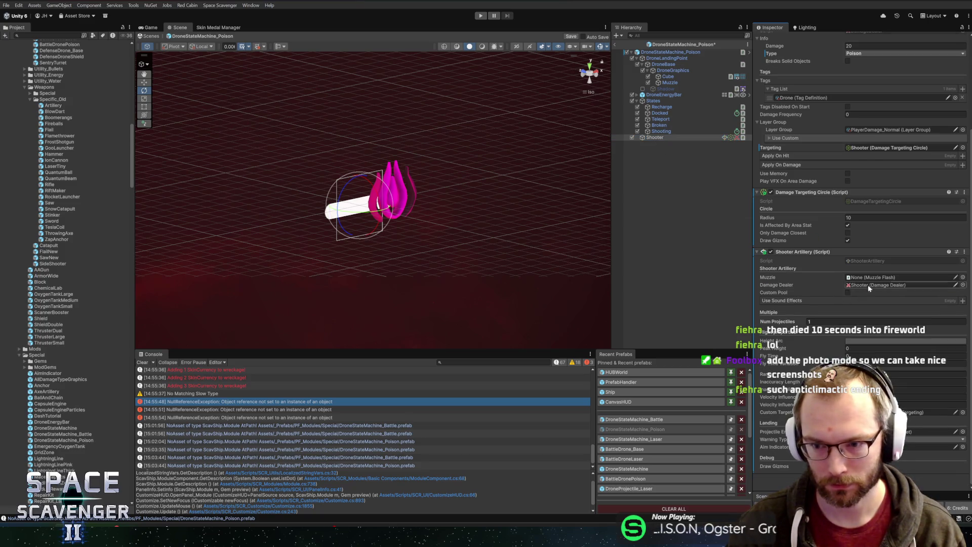
# Step: Add a Muzzle Flash component to the Muzzle object
pyautogui.click(667, 82)
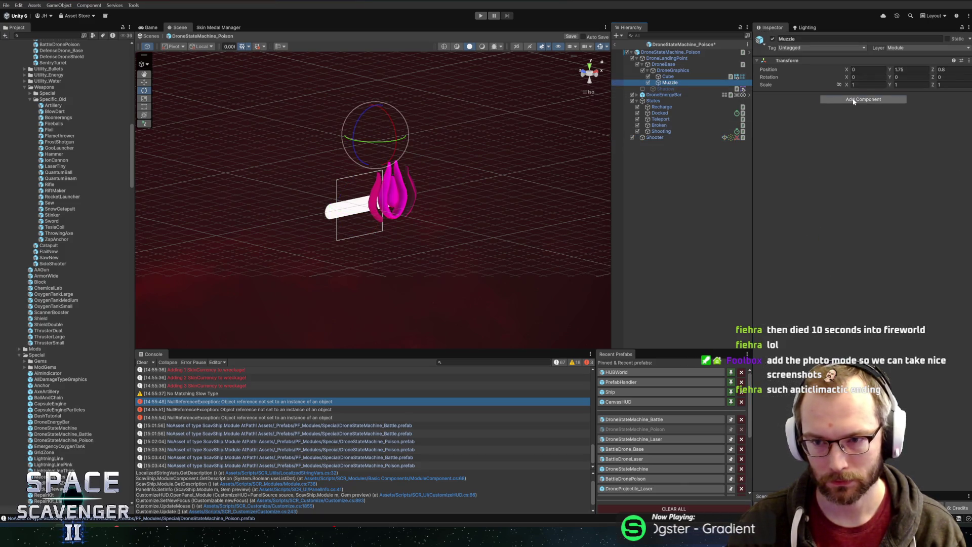
pyautogui.click(854, 100)
pyautogui.write('muzzlef')
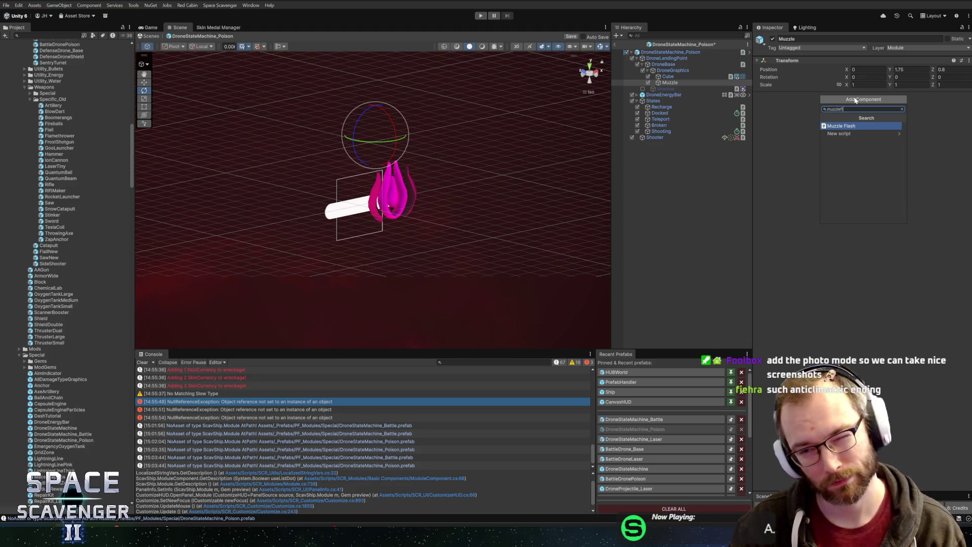
pyautogui.press('Return')
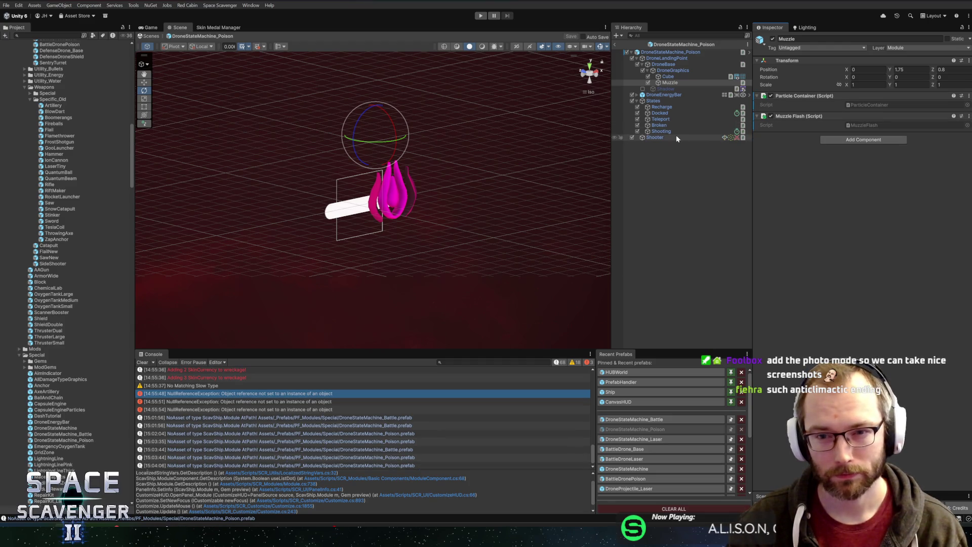
# Step: Set the Muzzle's Position Y to 0 and save the Poison prefab
pyautogui.click(668, 132)
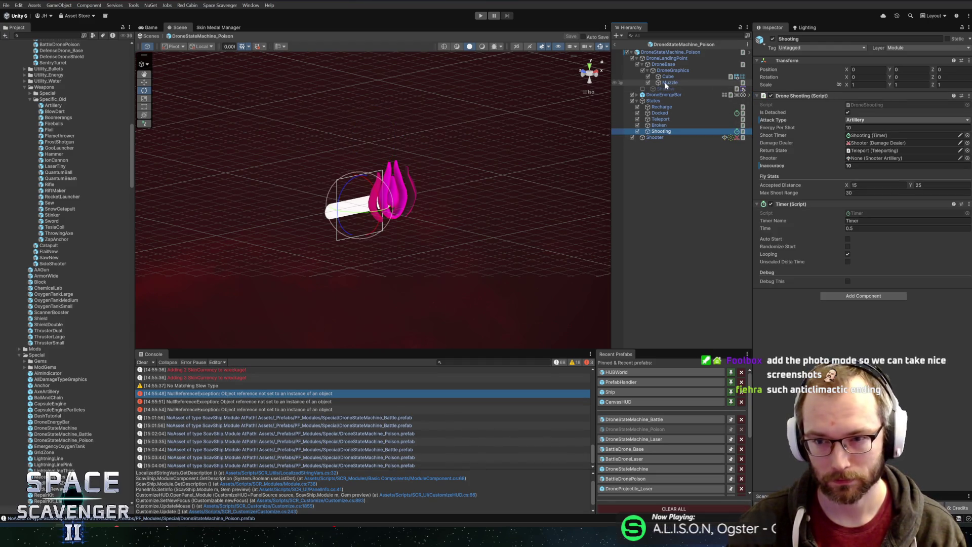
pyautogui.click(655, 137)
pyautogui.moveTo(671, 82)
pyautogui.mouseDown()
pyautogui.moveTo(805, 110)
pyautogui.moveTo(861, 395)
pyautogui.moveTo(892, 395)
pyautogui.mouseUp()
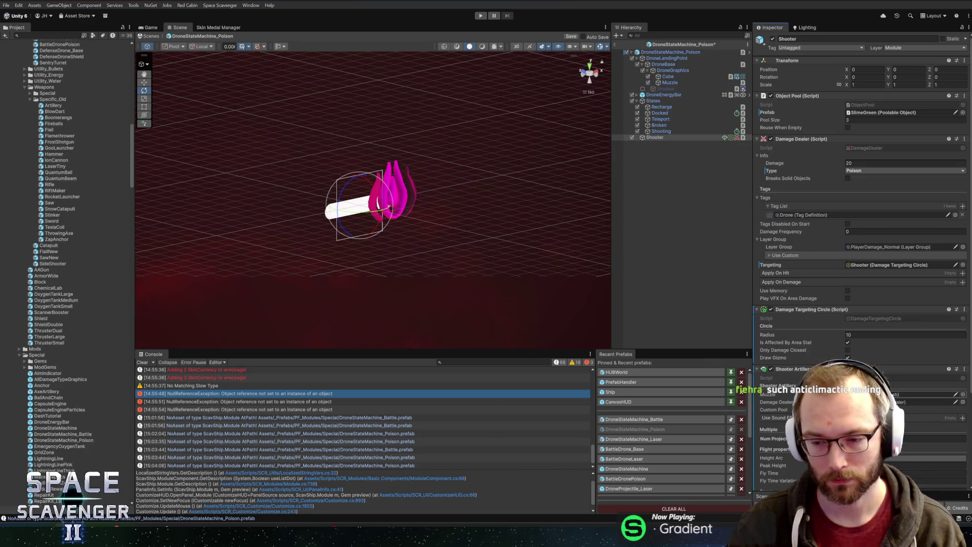
pyautogui.click(667, 78)
pyautogui.click(667, 83)
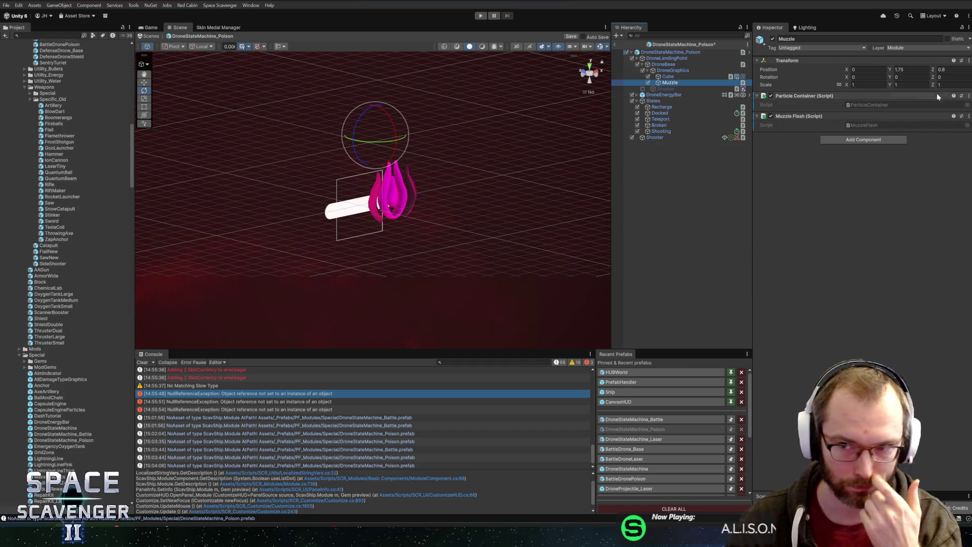
pyautogui.click(928, 69)
pyautogui.write('0')
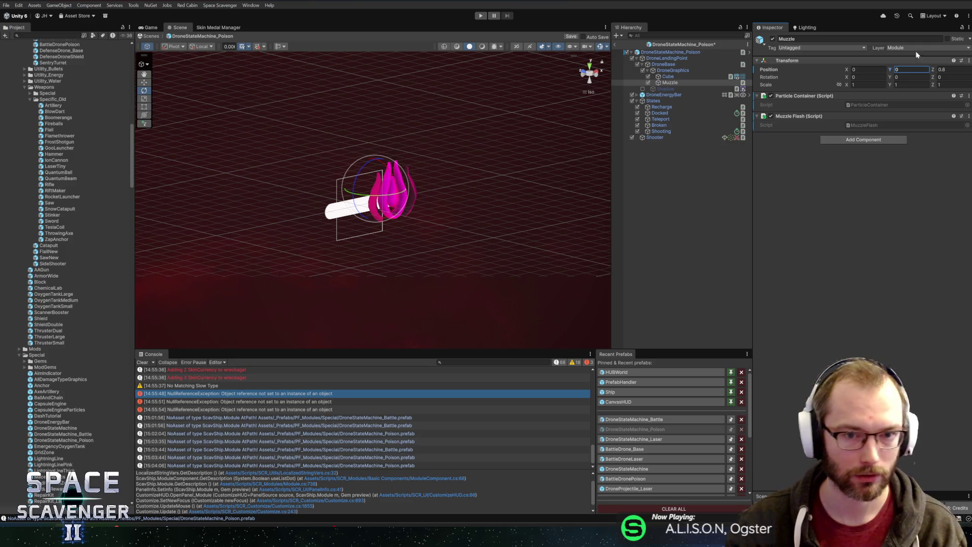
pyautogui.hotkey('ctrl', 's')
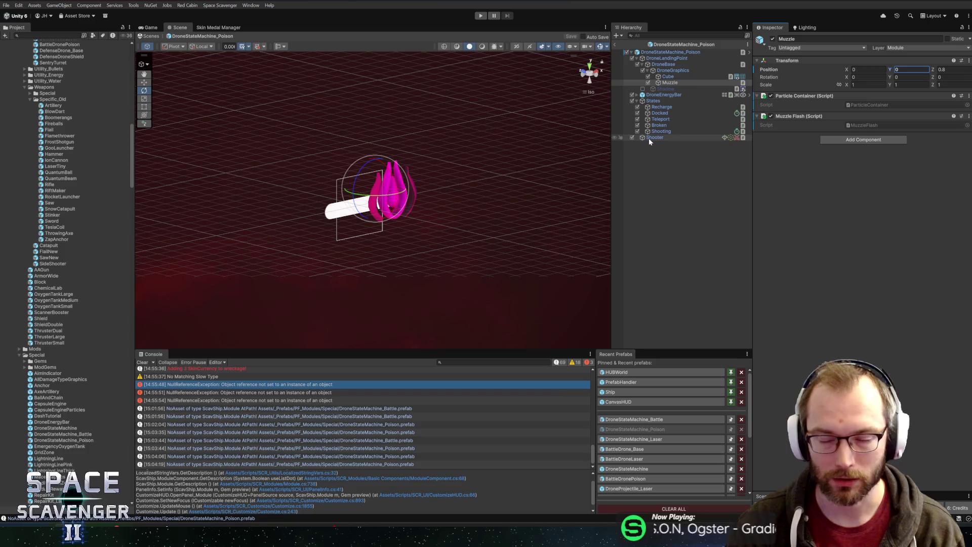
pyautogui.click(667, 139)
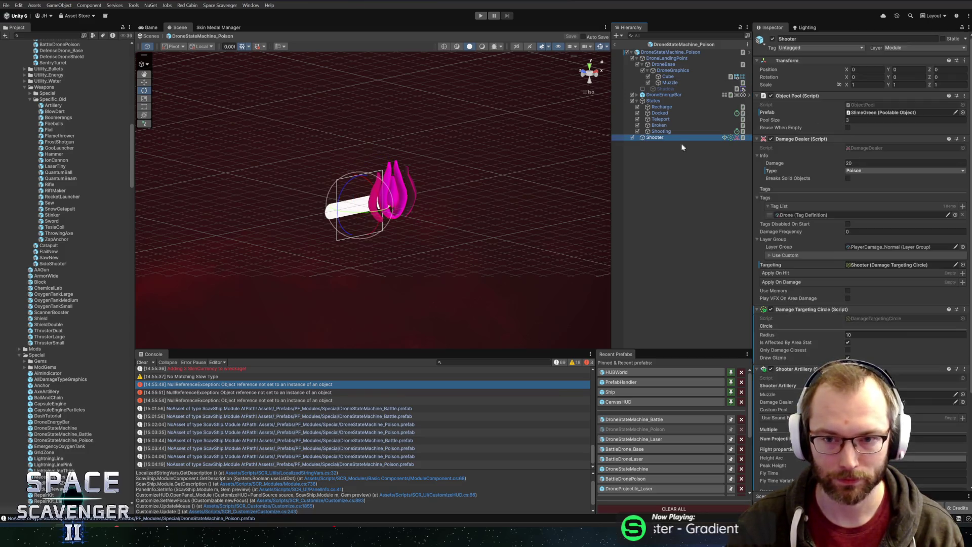
# Step: Review Shooter's artillery settings (Muzzle Flash, Shooter damage dealer, 1 projectile), then open BattleDronePoison
pyautogui.moveTo(521, 174)
pyautogui.keyDown('alt'); pyautogui.mouseDown()
pyautogui.moveTo(420, 172)
pyautogui.moveTo(528, 175)
pyautogui.moveTo(515, 178)
pyautogui.moveTo(544, 161)
pyautogui.moveTo(527, 165)
pyautogui.mouseUp(); pyautogui.keyUp('alt')
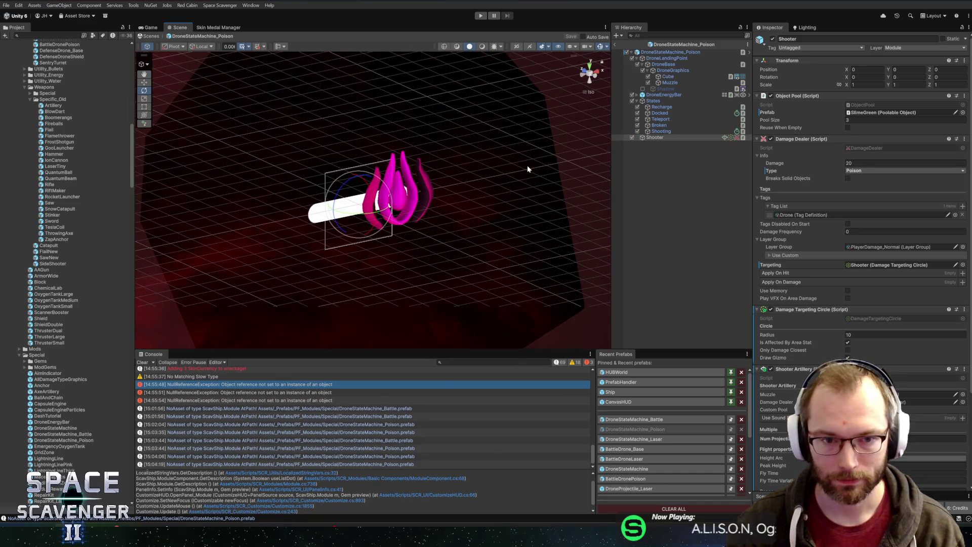
pyautogui.scroll(-5, 816, 331)
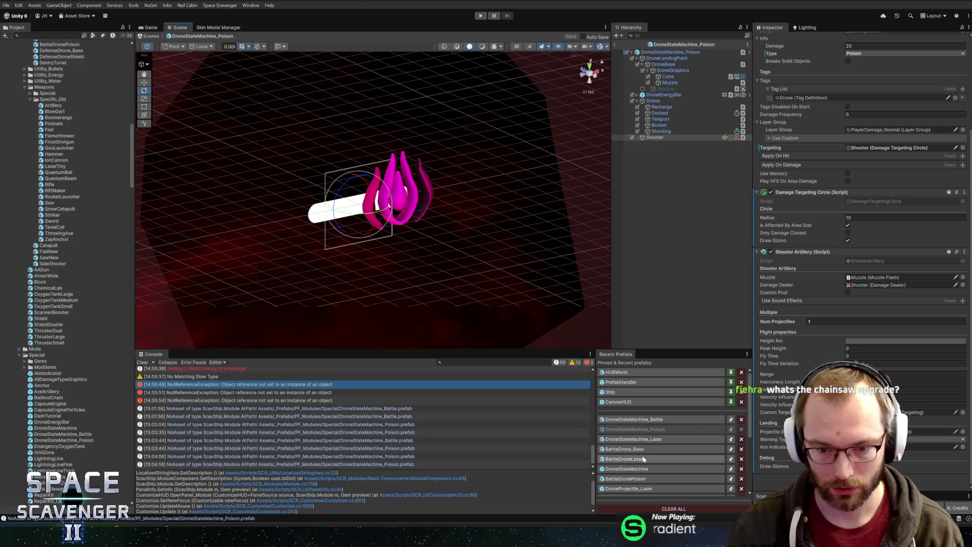
pyautogui.scroll(-1, 614, 467)
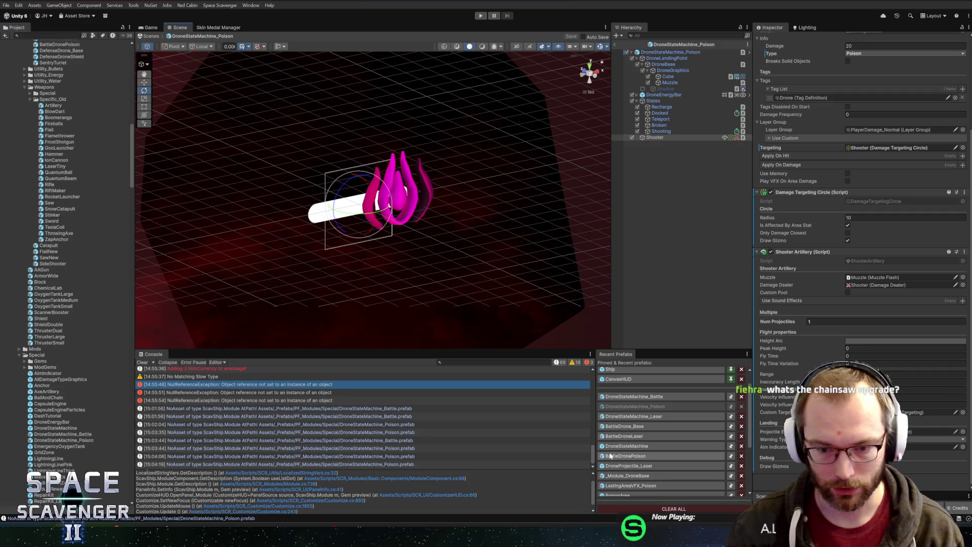
pyautogui.click(612, 455)
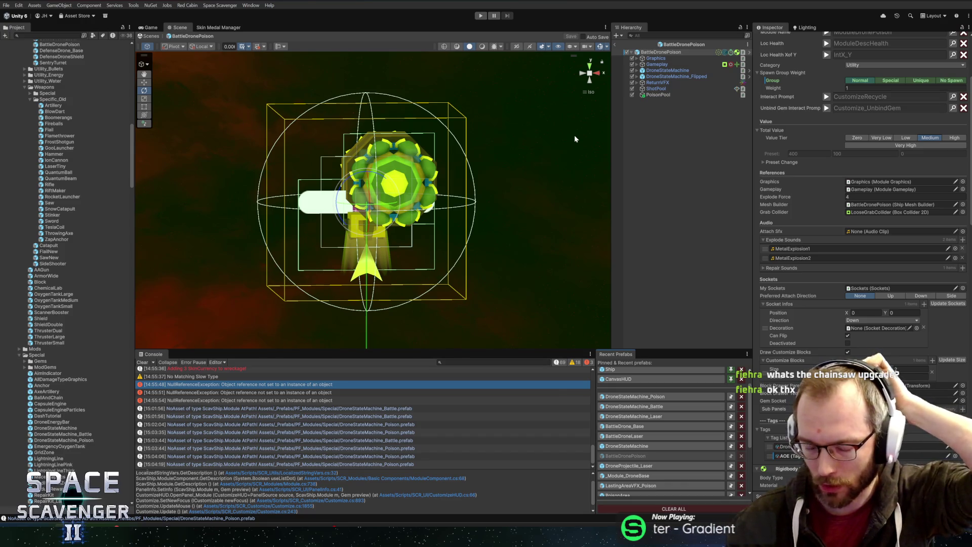
# Step: Add a DroneStateMachine_Poison instance to BattleDronePoison and duplicate it as DroneStateMachine_Poison_1
pyautogui.scroll(-3, 792, 251)
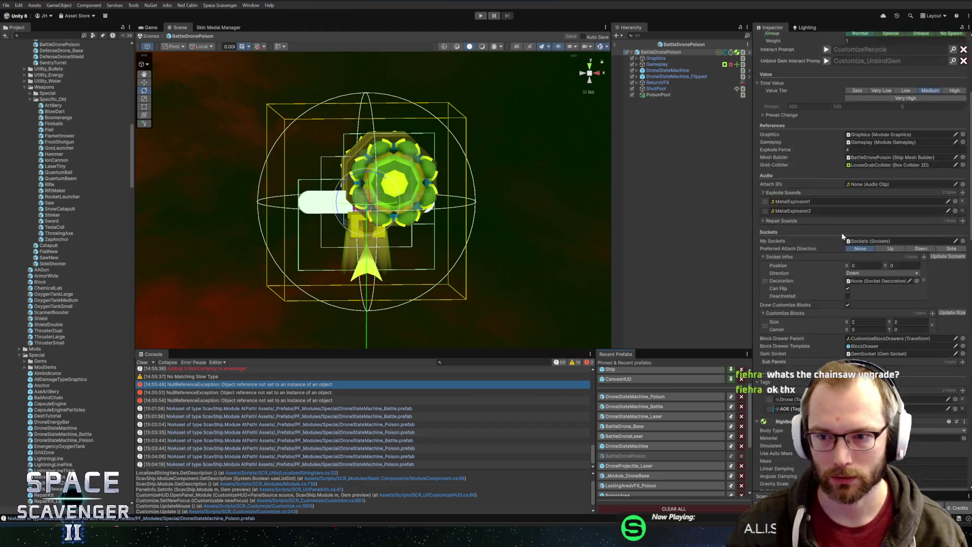
pyautogui.scroll(-15, 842, 232)
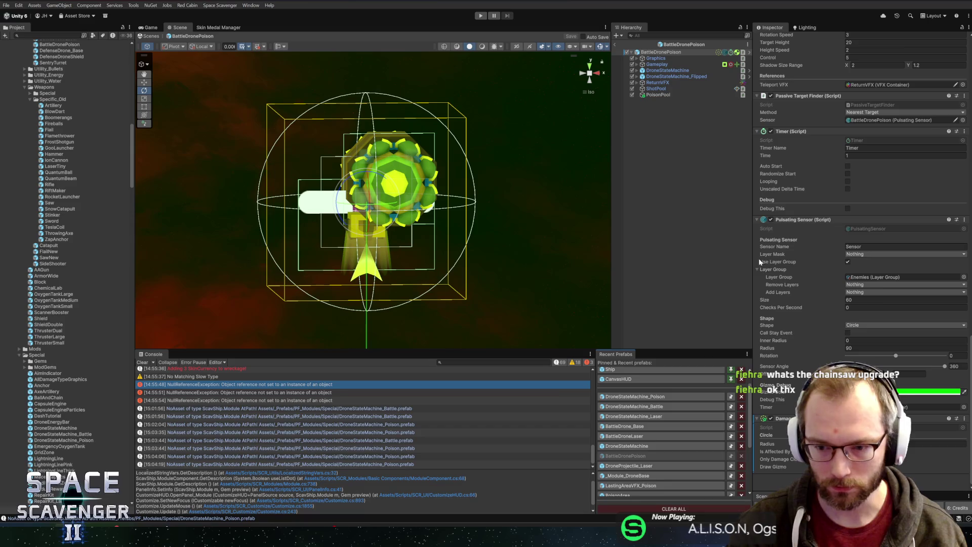
pyautogui.moveTo(753, 254); pyautogui.dragTo(731, 257)
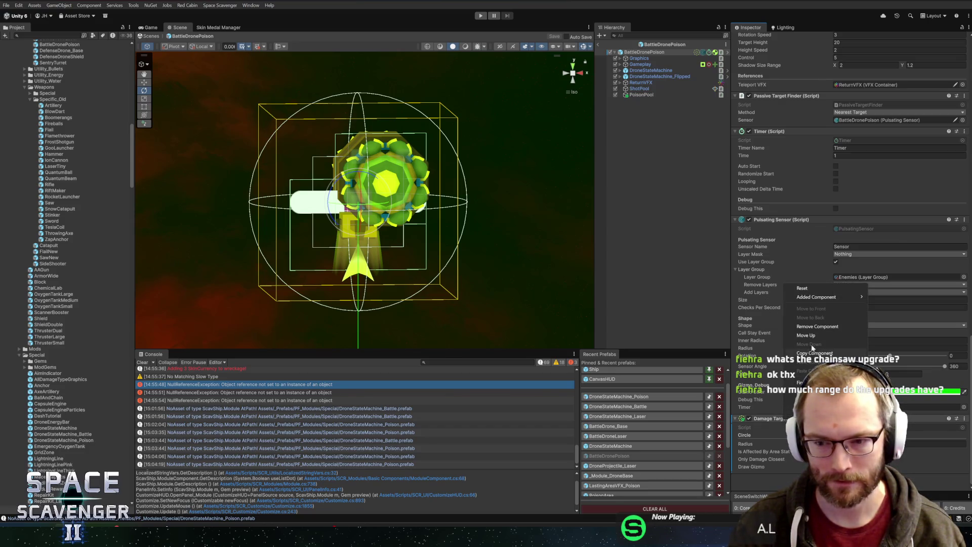
pyautogui.click(647, 70)
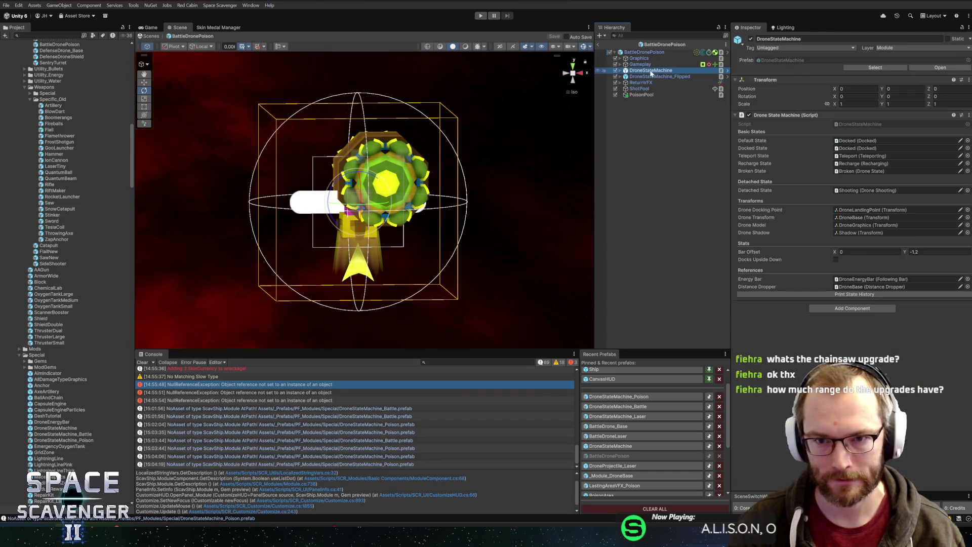
pyautogui.click(868, 71)
pyautogui.moveTo(63, 442)
pyautogui.mouseDown()
pyautogui.moveTo(700, 77)
pyautogui.moveTo(669, 68)
pyautogui.mouseUp()
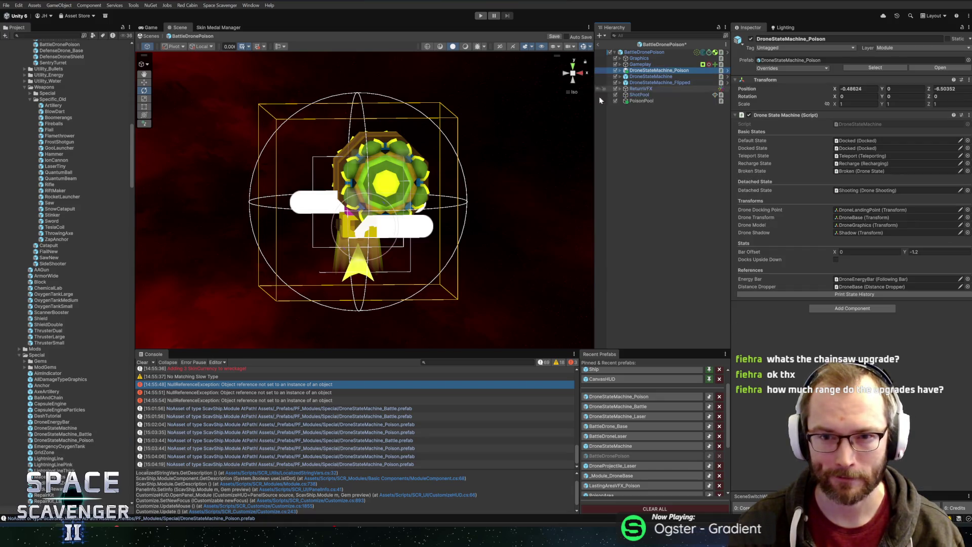
pyautogui.hotkey('ctrl', 'd')
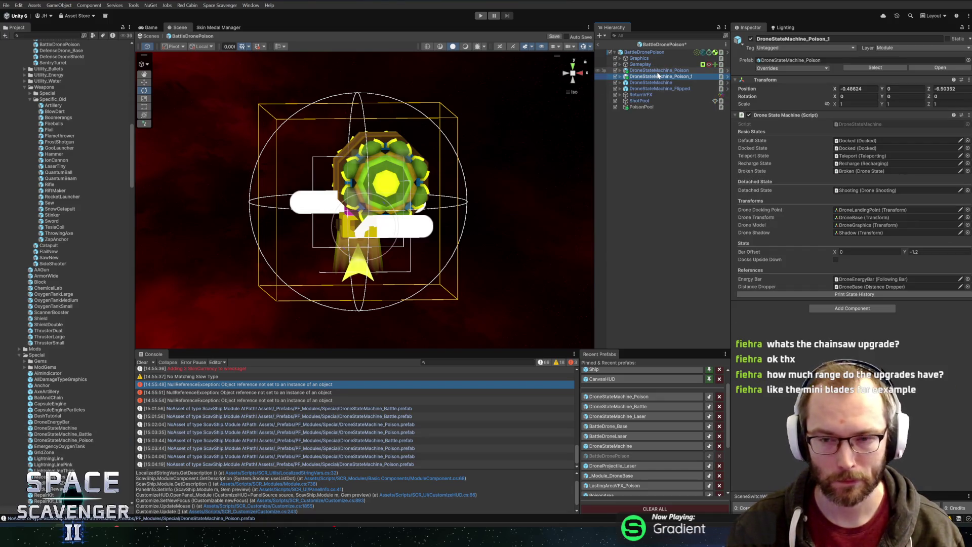
# Step: Check the PoisonPool and ShotPool settings, save BattleDronePoison, and reopen DroneStateMachine_Poison
pyautogui.click(653, 107)
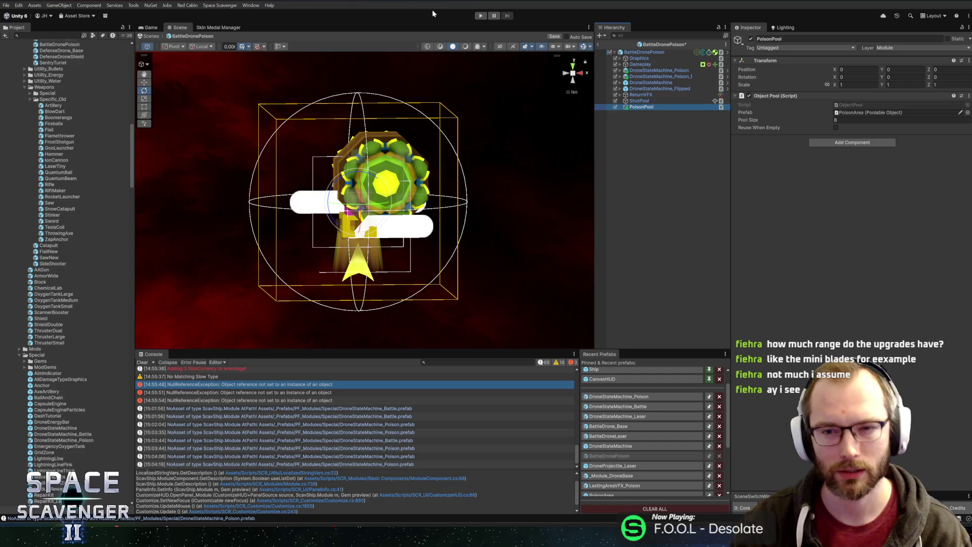
pyautogui.click(666, 101)
pyautogui.click(667, 119)
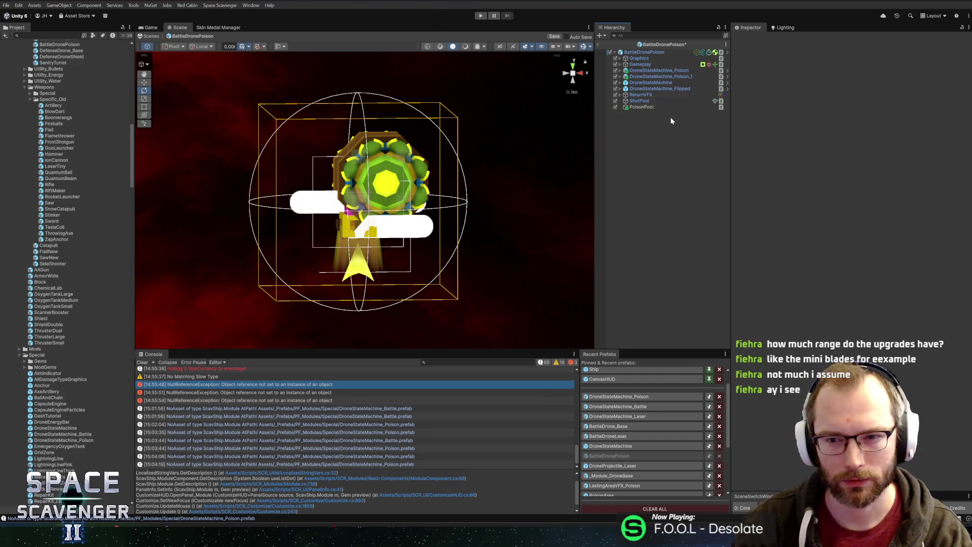
pyautogui.click(653, 102)
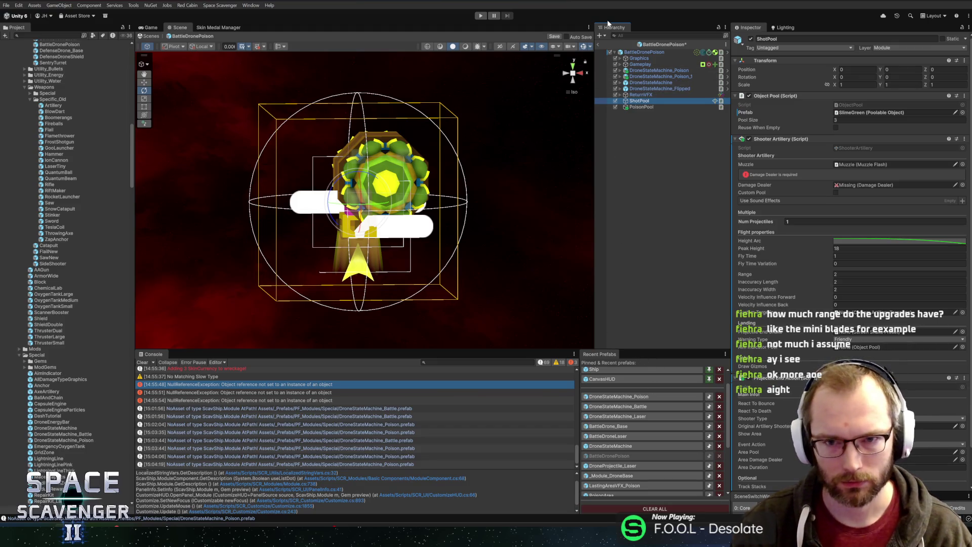
pyautogui.hotkey('ctrl', 's')
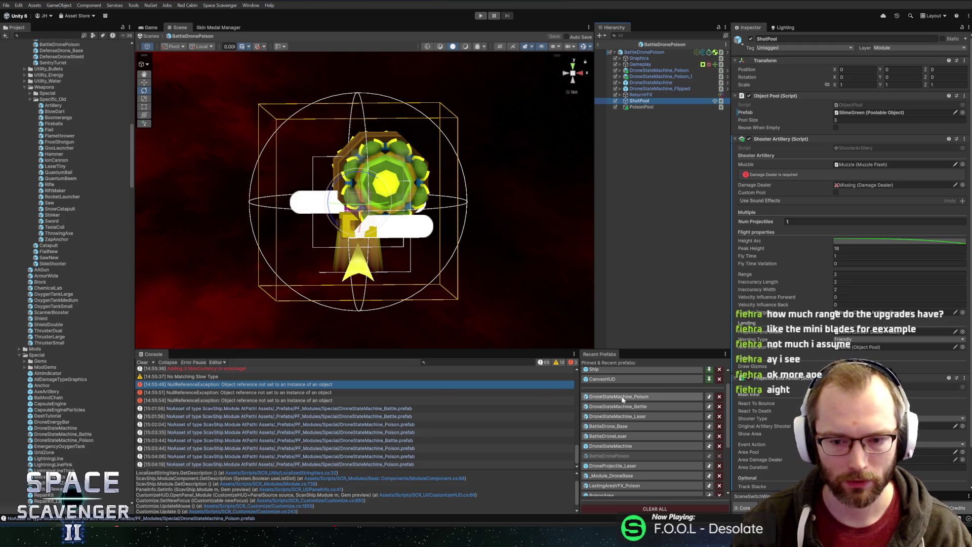
pyautogui.click(623, 397)
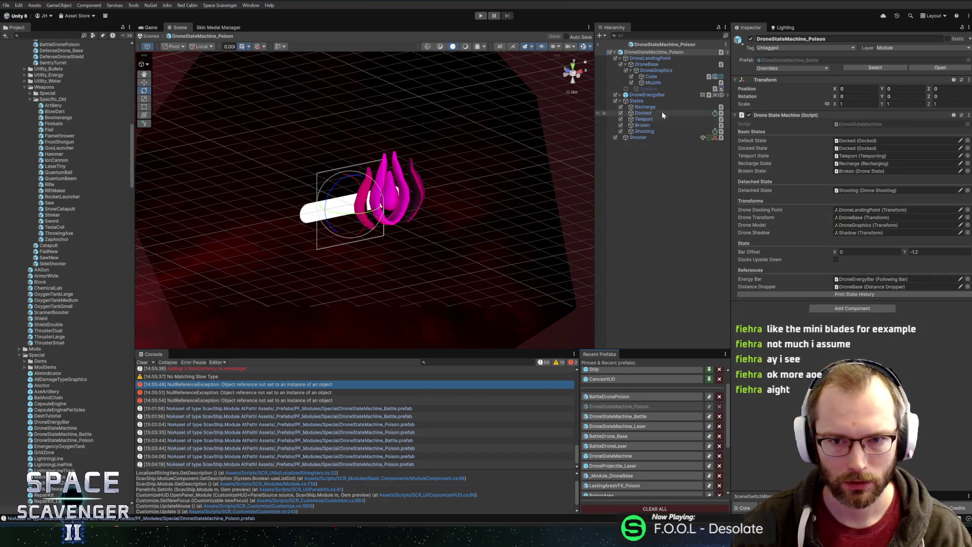
# Step: Swap the Poison drone's Cube mesh to the green PoisonDrone mesh and save the prefab
pyautogui.click(651, 76)
pyautogui.click(967, 105)
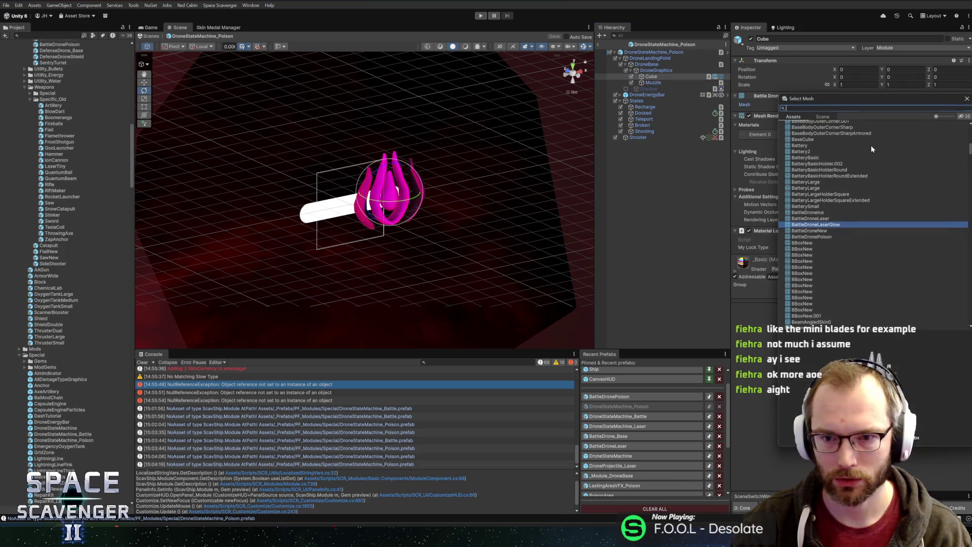
pyautogui.write('poison')
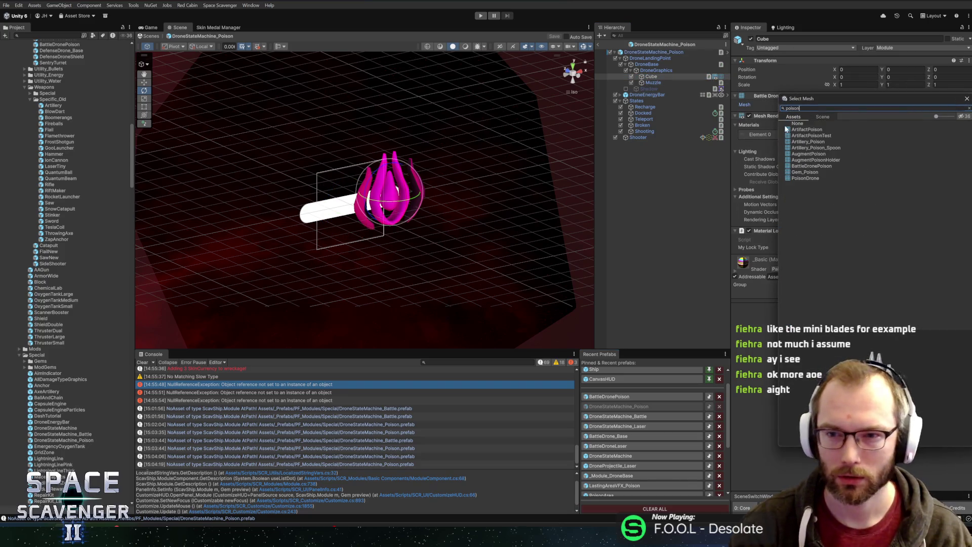
pyautogui.click(806, 166)
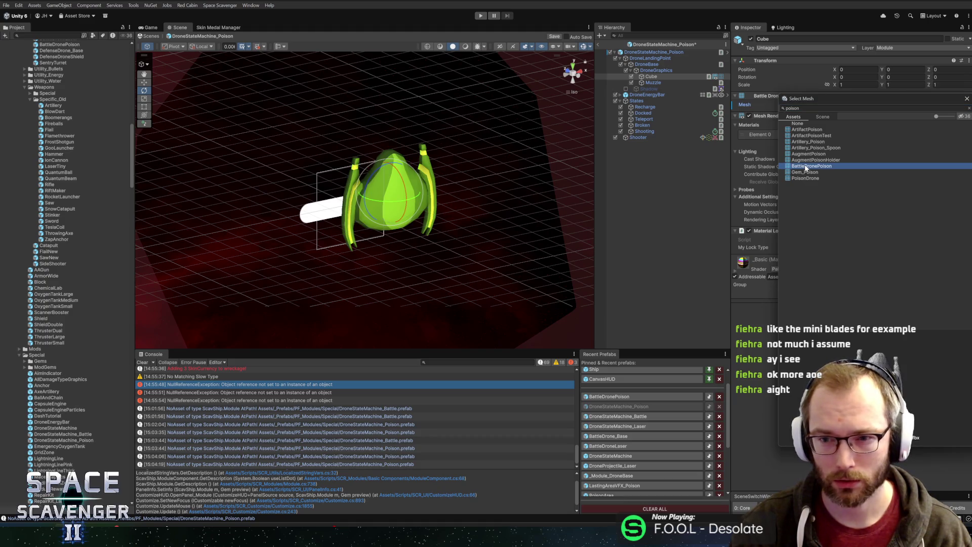
pyautogui.doubleClick(808, 179)
pyautogui.moveTo(557, 191)
pyautogui.mouseDown()
pyautogui.moveTo(561, 159)
pyautogui.moveTo(458, 182)
pyautogui.moveTo(518, 178)
pyautogui.moveTo(501, 147)
pyautogui.mouseUp()
pyautogui.hotkey('ctrl', 's')
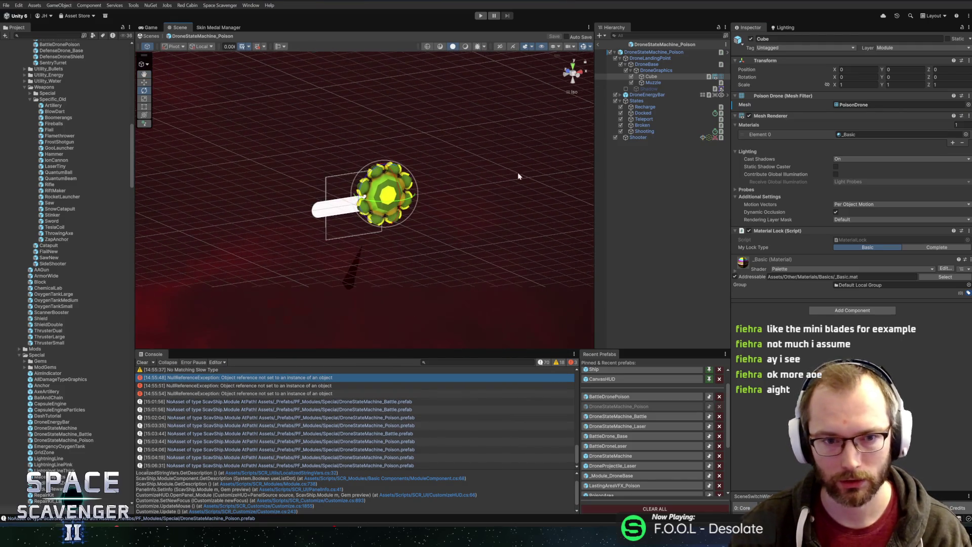
pyautogui.click(661, 51)
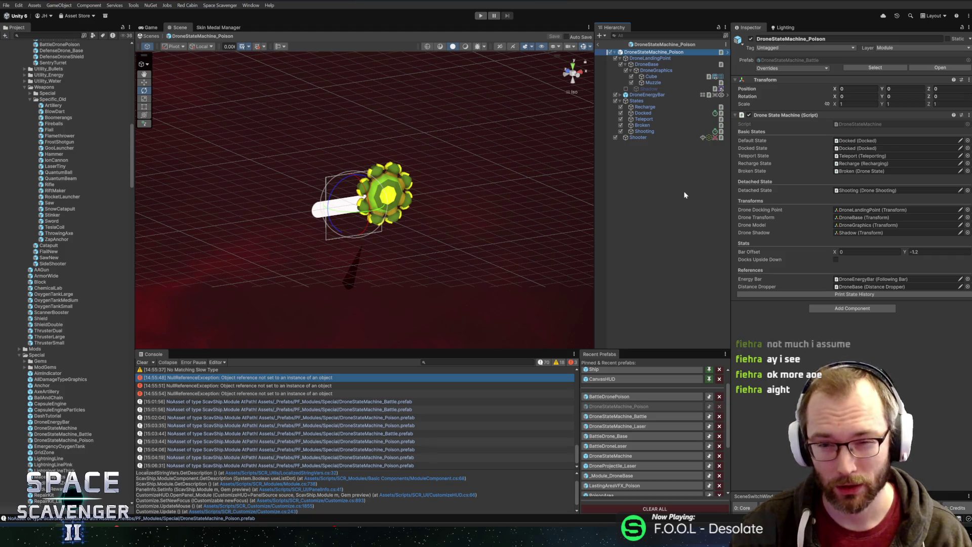
# Step: Make the Poison drone Shooter's targeting affected by the area stat
pyautogui.click(653, 136)
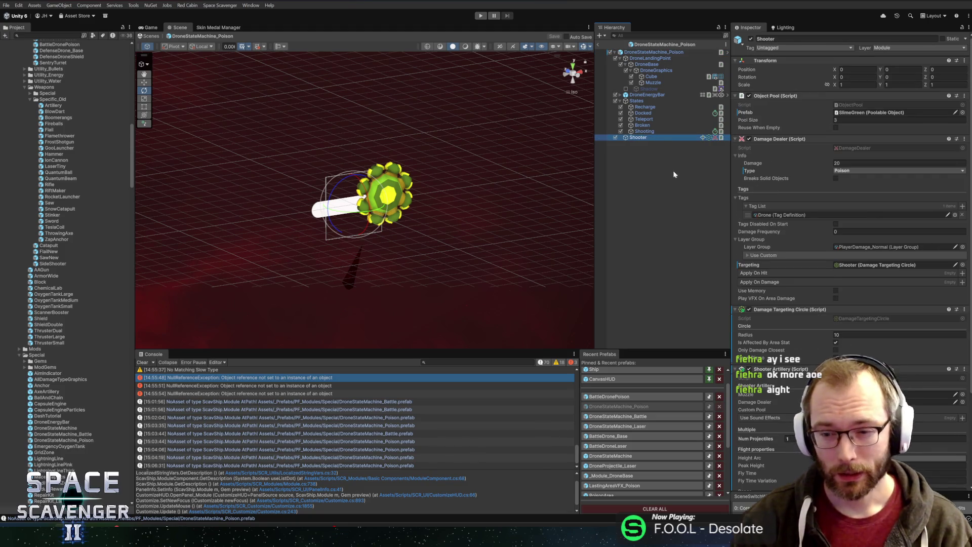
pyautogui.scroll(-5, 821, 243)
pyautogui.click(836, 225)
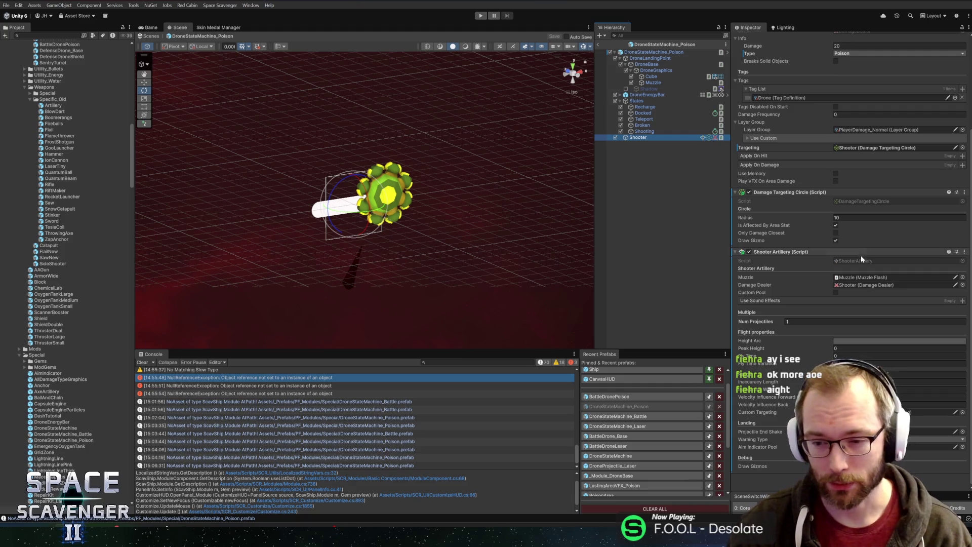
pyautogui.click(850, 348)
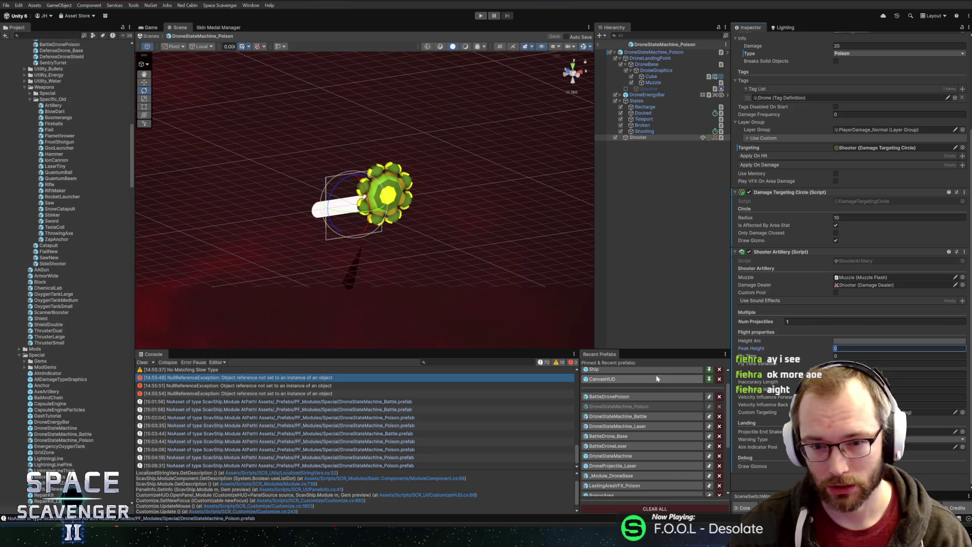
# Step: Copy the Shooter Artillery component from BattleDronePoison's ShotPool, then return to DroneStateMachine_Poison
pyautogui.click(615, 396)
pyautogui.click(640, 95)
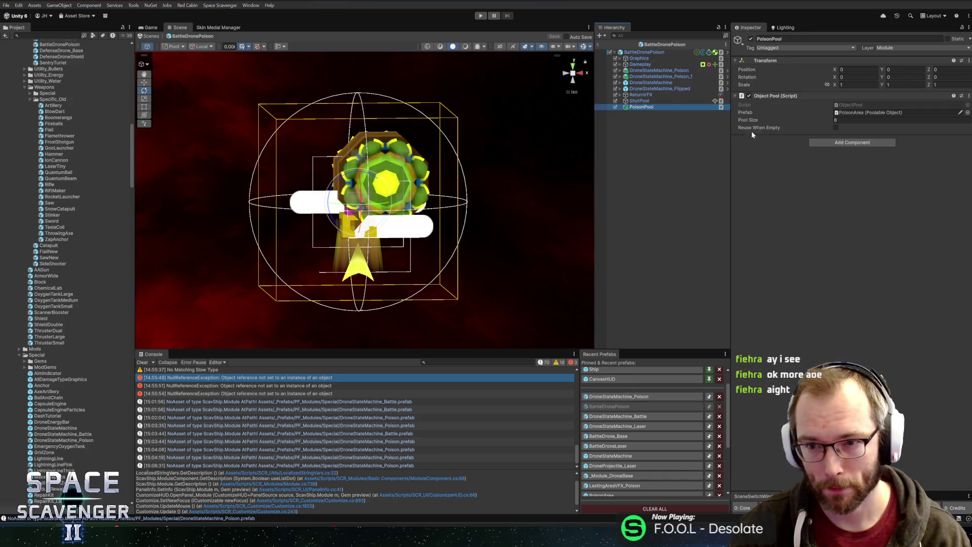
pyautogui.click(639, 101)
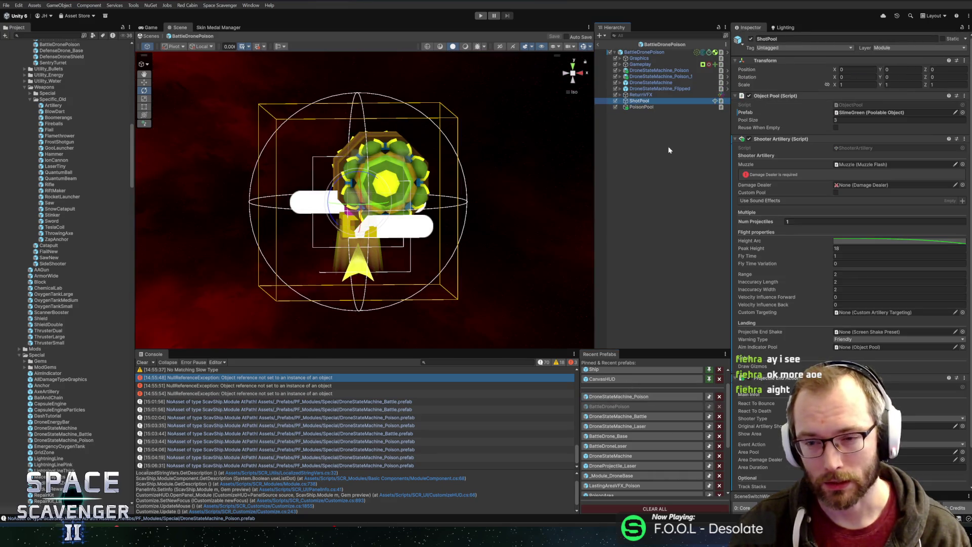
pyautogui.rightClick(796, 141)
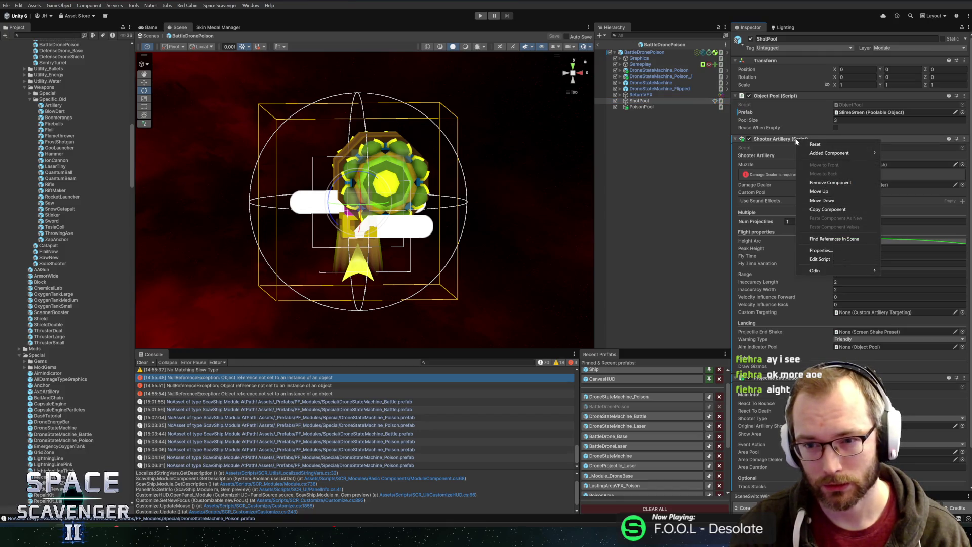
pyautogui.click(821, 210)
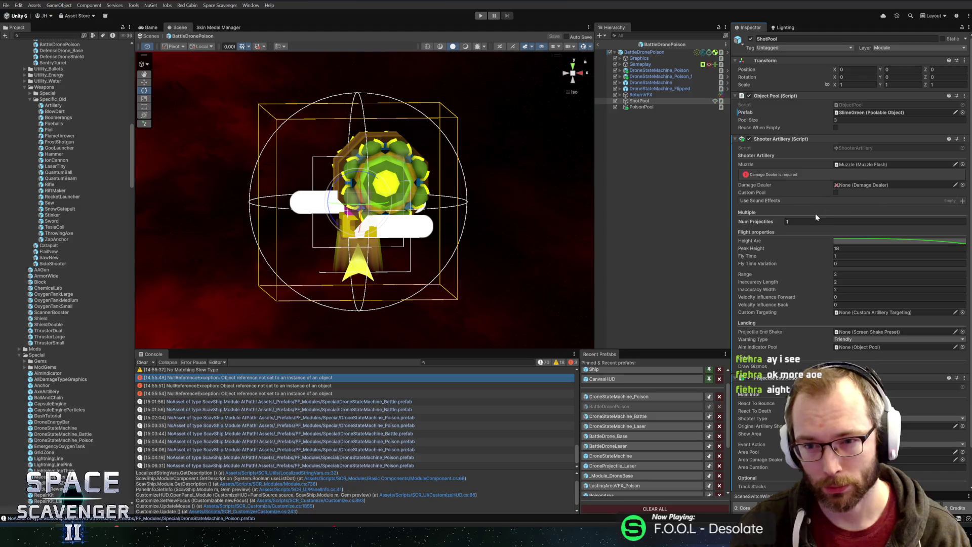
pyautogui.click(633, 398)
pyautogui.click(664, 137)
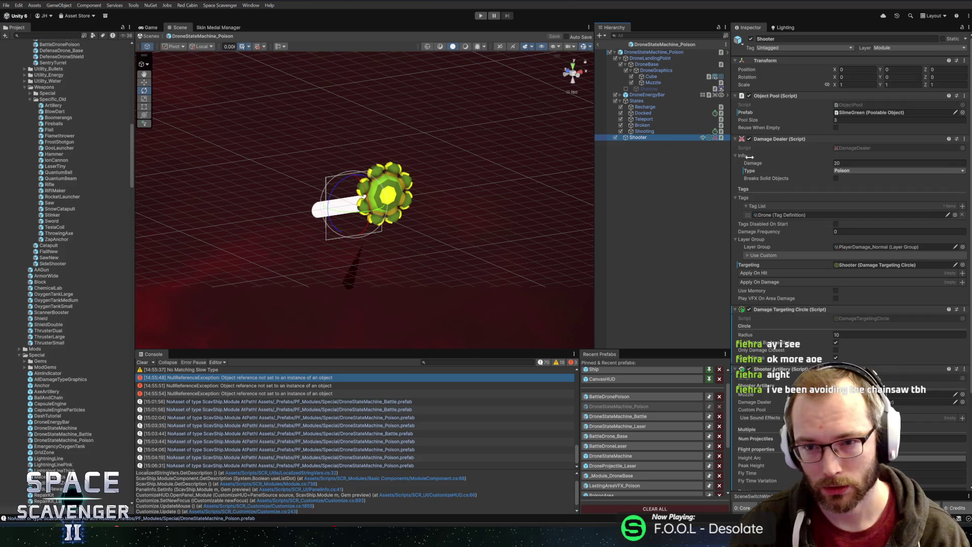
# Step: Paste the copied artillery values onto the Shooter and make Shooter its Damage Dealer
pyautogui.rightClick(784, 370)
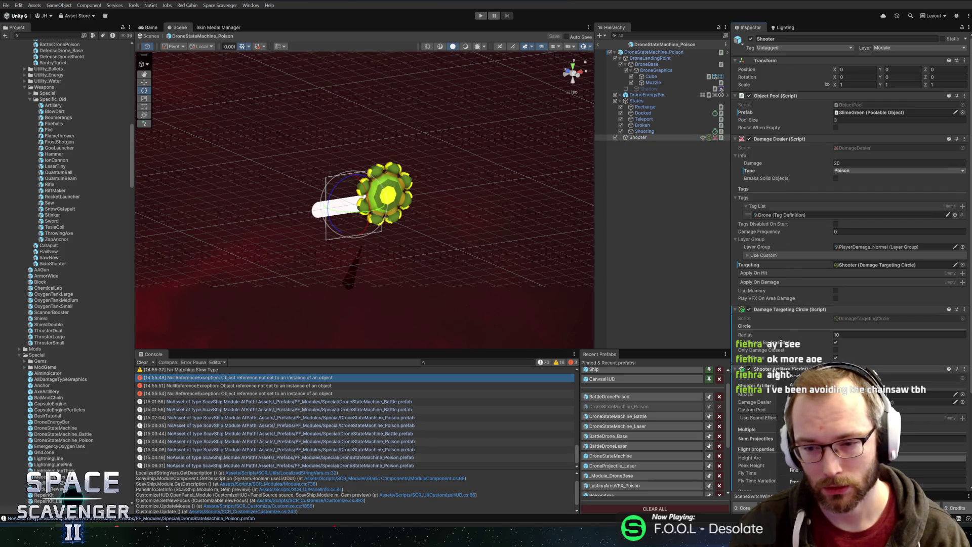
pyautogui.click(794, 375)
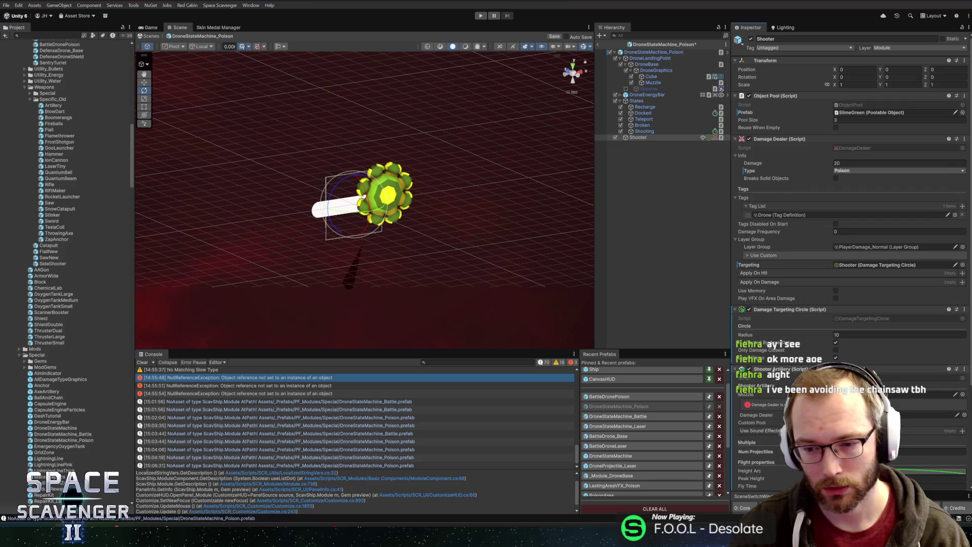
pyautogui.scroll(-5, 765, 172)
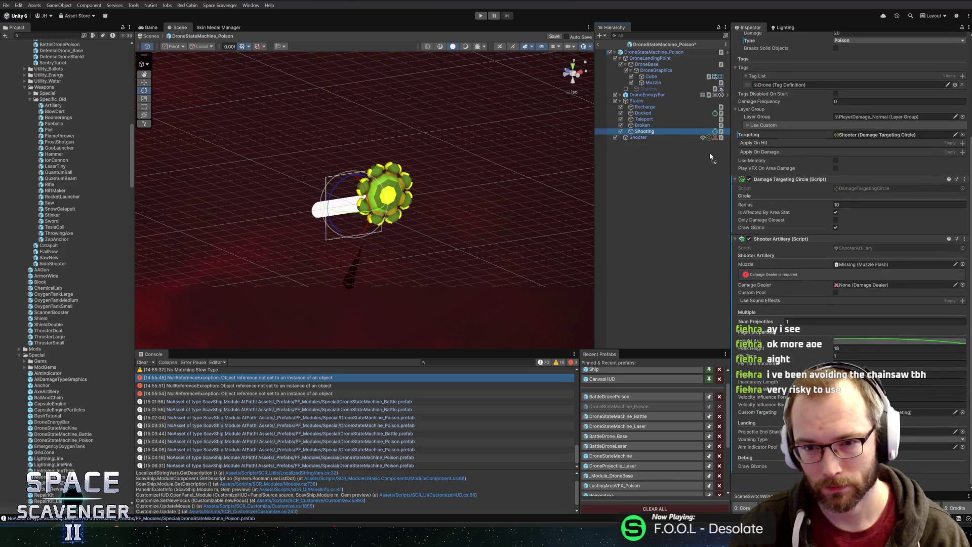
pyautogui.click(658, 137)
pyautogui.moveTo(644, 145); pyautogui.dragTo(857, 285)
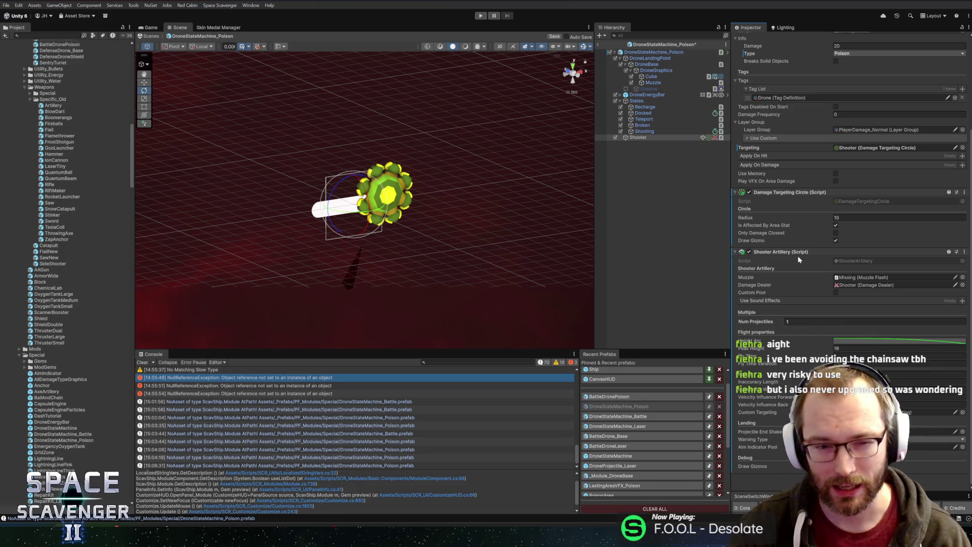
pyautogui.moveTo(517, 244)
pyautogui.mouseDown()
pyautogui.moveTo(426, 243)
pyautogui.moveTo(467, 250)
pyautogui.moveTo(473, 236)
pyautogui.moveTo(547, 226)
pyautogui.moveTo(538, 238)
pyautogui.moveTo(521, 241)
pyautogui.moveTo(519, 215)
pyautogui.moveTo(491, 216)
pyautogui.moveTo(532, 184)
pyautogui.moveTo(497, 233)
pyautogui.mouseUp()
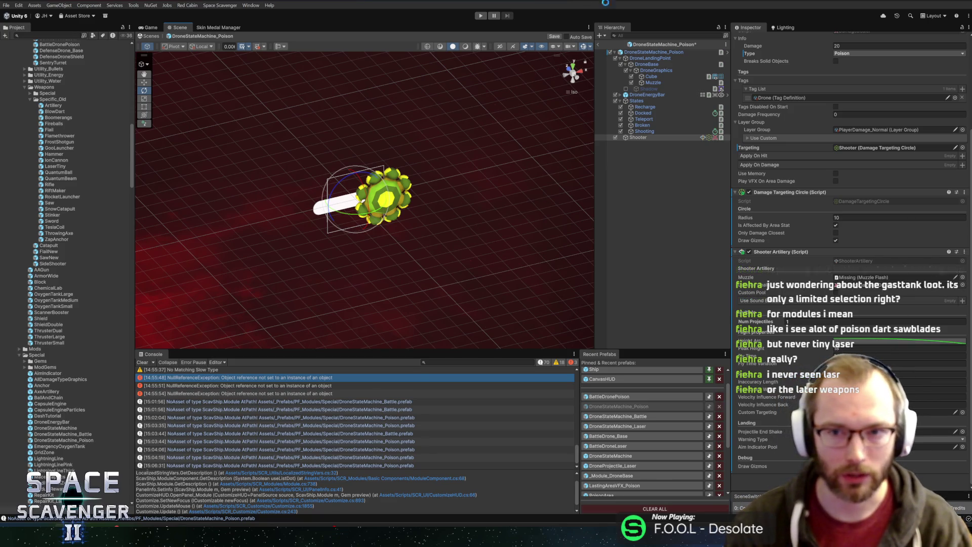
# Step: Save the Poison drone prefab with 20 Poison damage and a radius-10 targeting circle
pyautogui.hotkey('ctrl', 's')
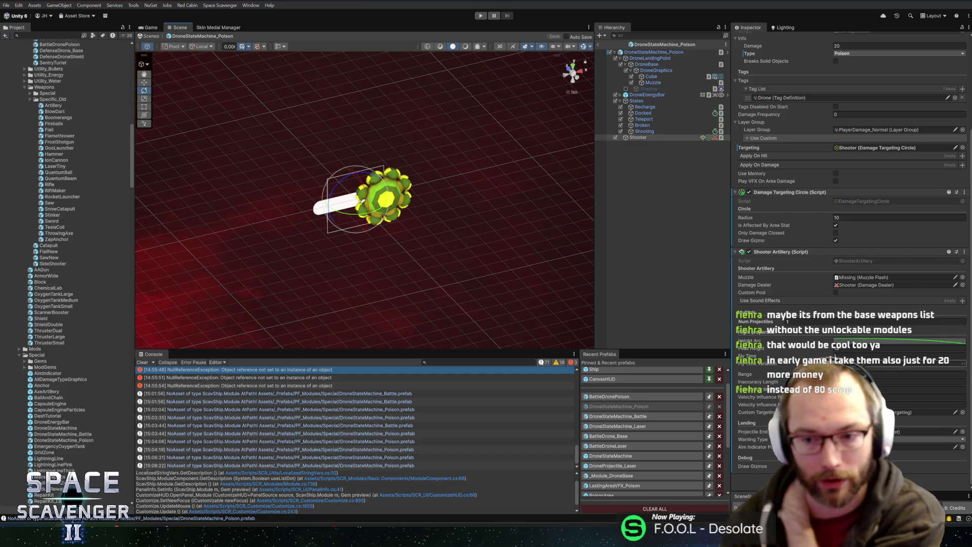
# Step: Assign Muzzle as the Shooter Artillery's muzzle and save the prefab
pyautogui.click(665, 83)
pyautogui.moveTo(665, 87); pyautogui.dragTo(861, 279)
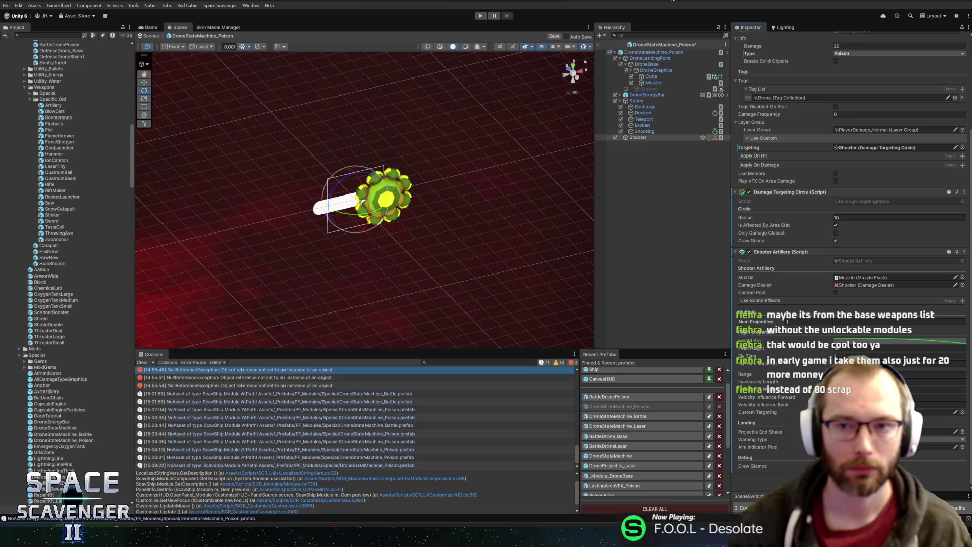
pyautogui.hotkey('ctrl', 's')
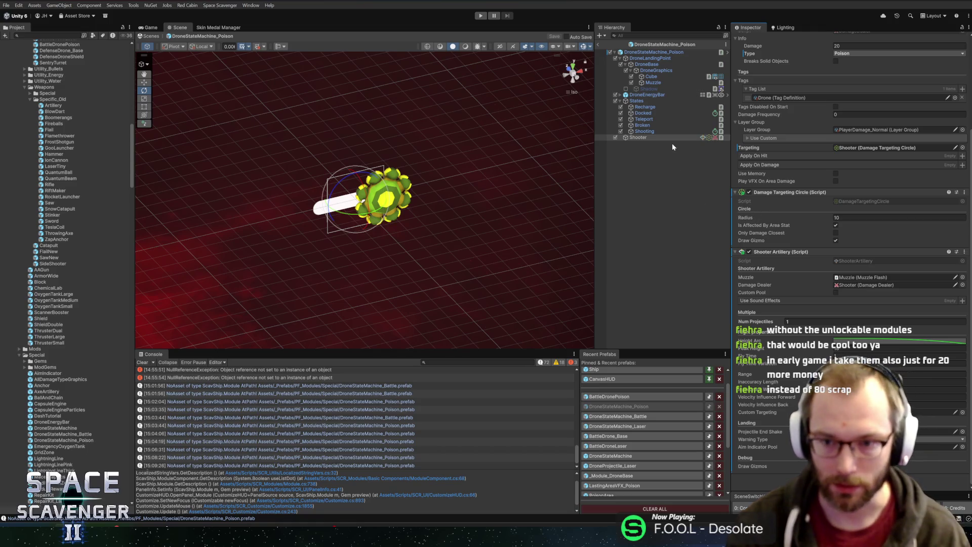
# Step: Set the Shooting state's Shooter field to the Shooter object and open BattleDronePoison
pyautogui.click(642, 126)
pyautogui.click(644, 131)
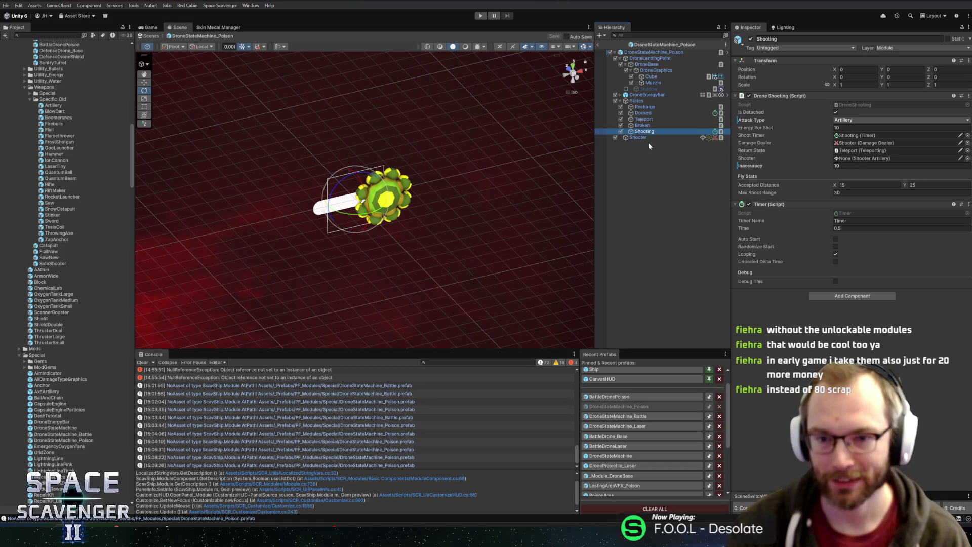
pyautogui.moveTo(641, 138); pyautogui.dragTo(860, 160)
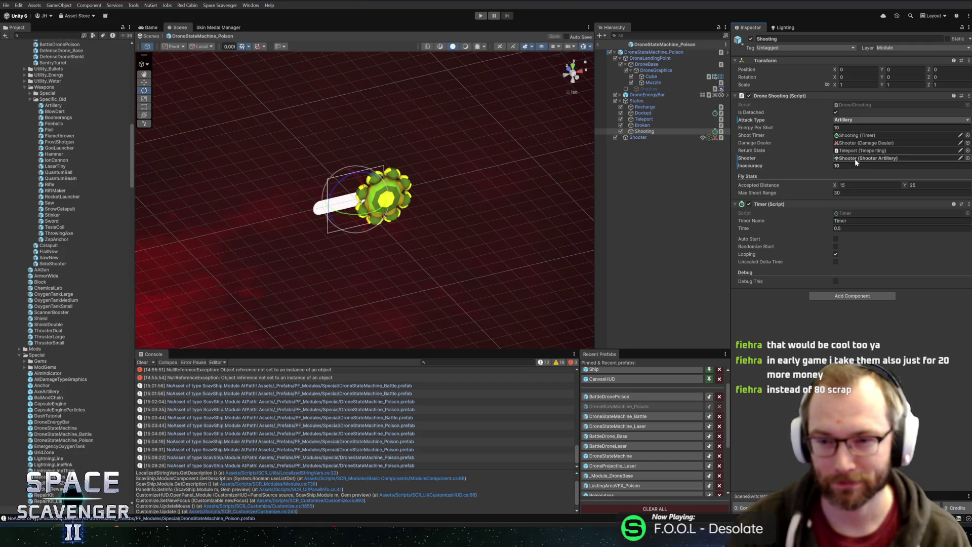
pyautogui.click(628, 397)
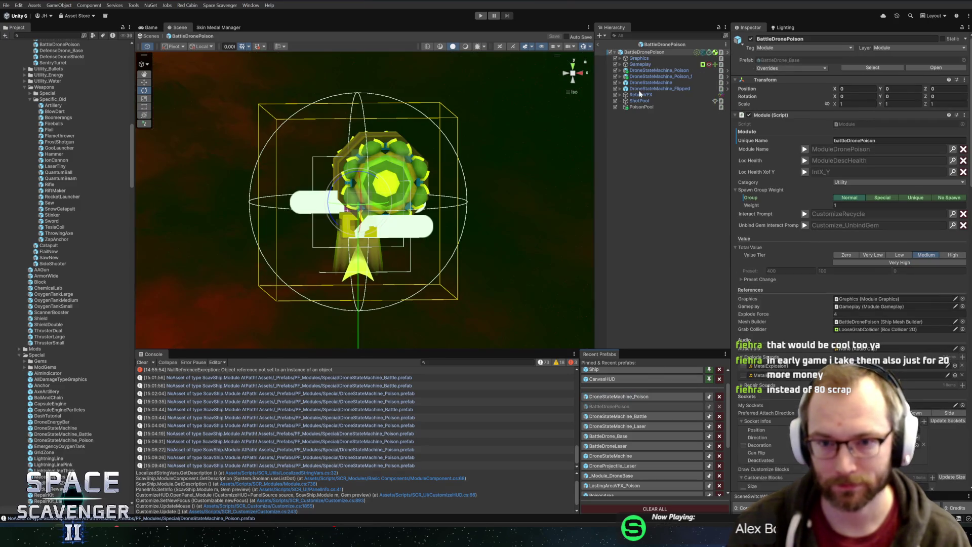
# Step: Check BattleDronePoison's Shooting state Inaccuracy, then reopen DroneStateMachine_Poison
pyautogui.click(621, 82)
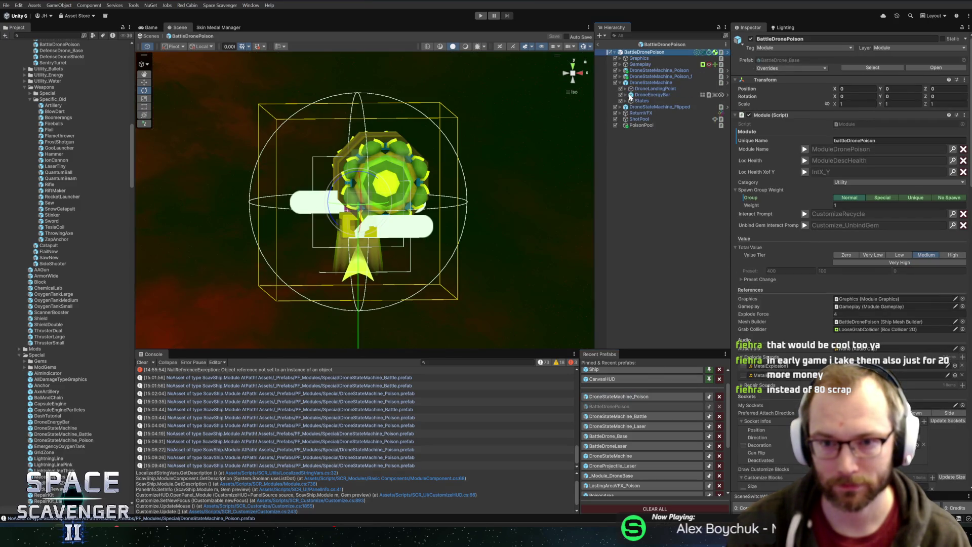
pyautogui.click(626, 101)
pyautogui.click(643, 101)
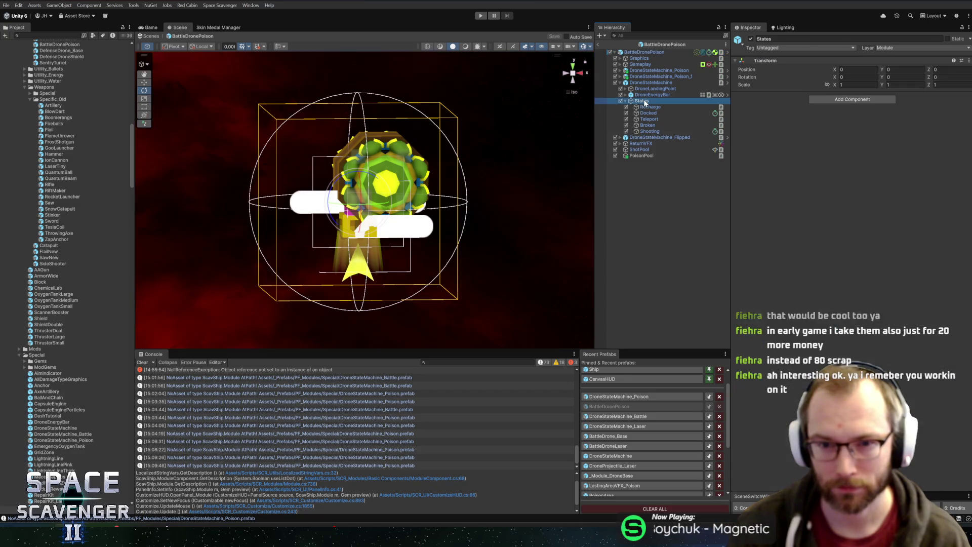
pyautogui.click(649, 120)
pyautogui.click(647, 125)
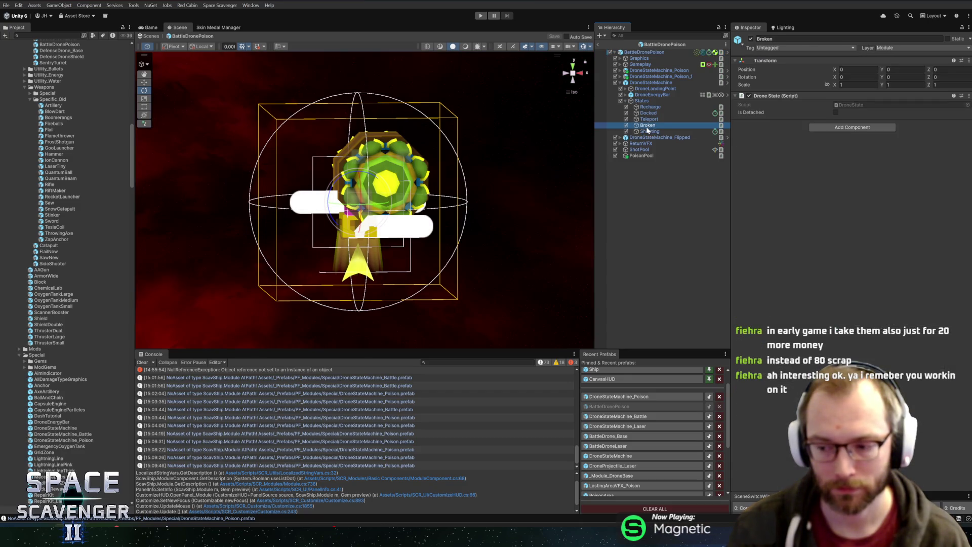
pyautogui.click(649, 131)
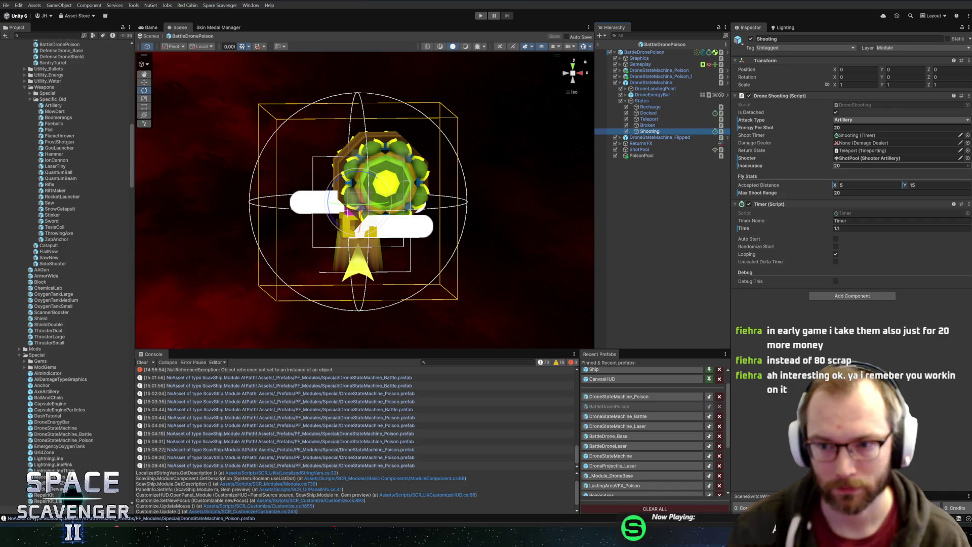
pyautogui.click(856, 166)
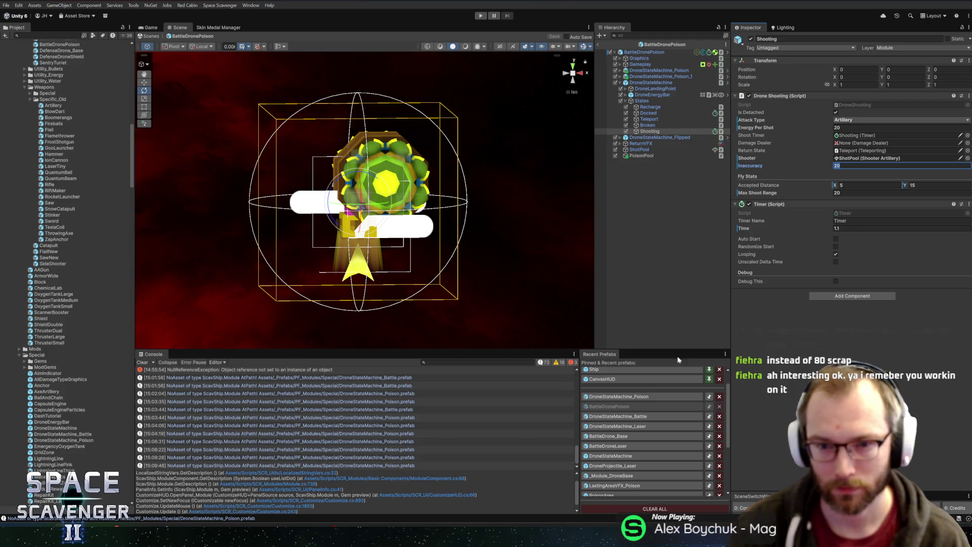
pyautogui.click(623, 397)
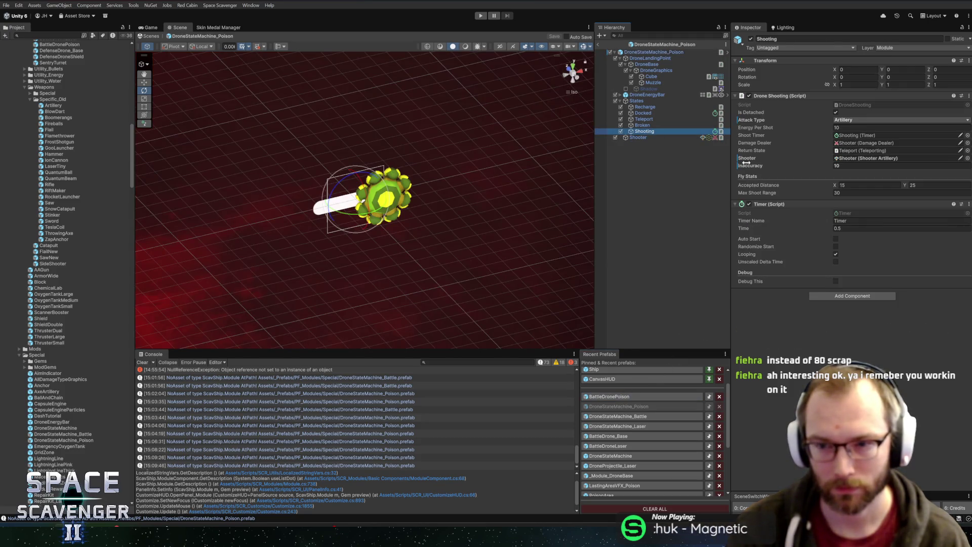
# Step: Set the Poison Shooting state's Inaccuracy to 20 and Accepted Distance to 5–30, then save
pyautogui.click(851, 166)
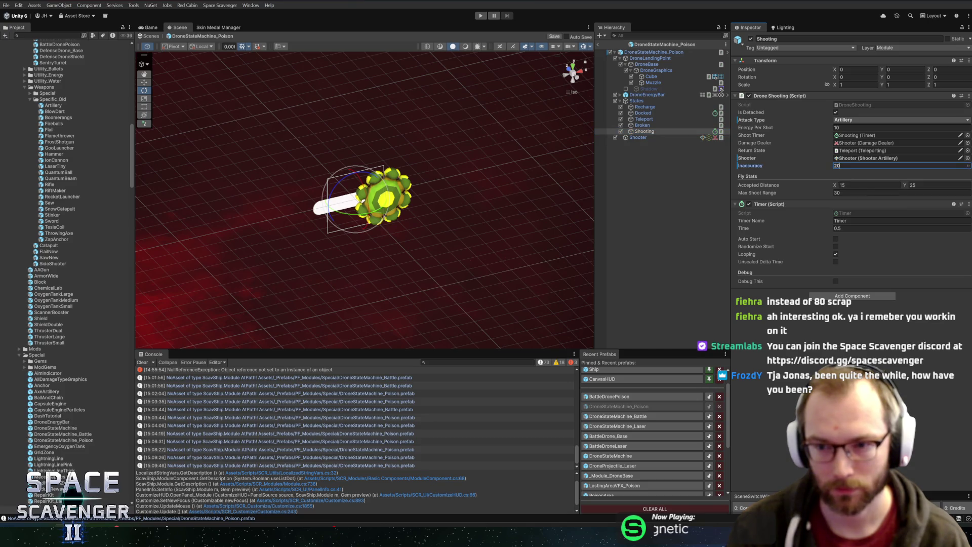
pyautogui.write('20')
pyautogui.press('Tab')
pyautogui.press('Tab')
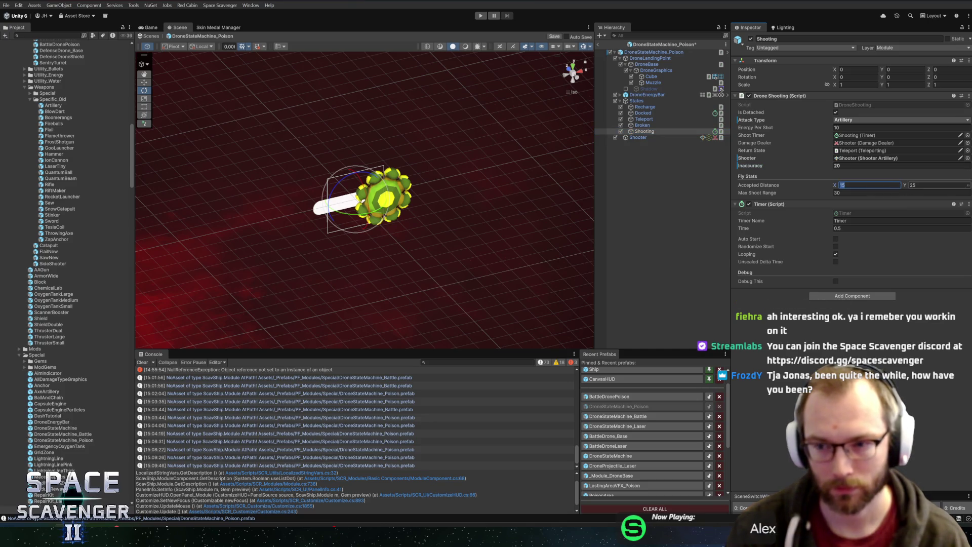
pyautogui.write('30')
pyautogui.hotkey('shift', 'Tab')
pyautogui.write('5')
pyautogui.hotkey('ctrl', 's')
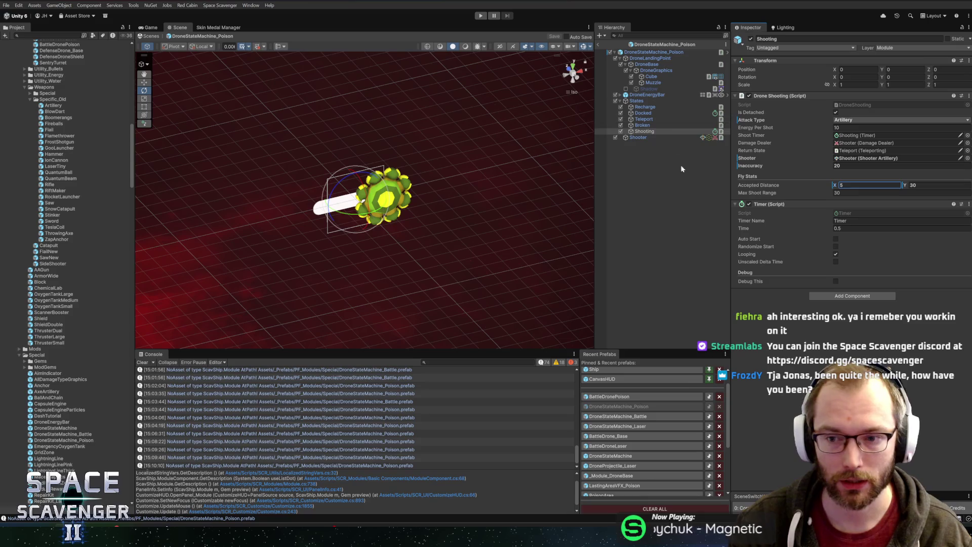
pyautogui.click(645, 138)
pyautogui.scroll(-5, 878, 335)
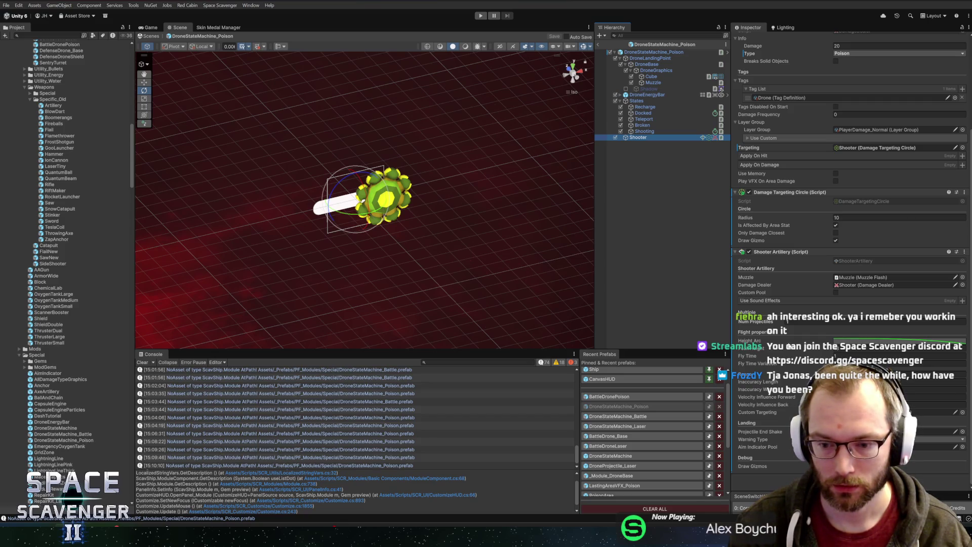
# Step: Duplicate the DroneStateMachine_Poison prefab in the Project window
pyautogui.scroll(5, 810, 293)
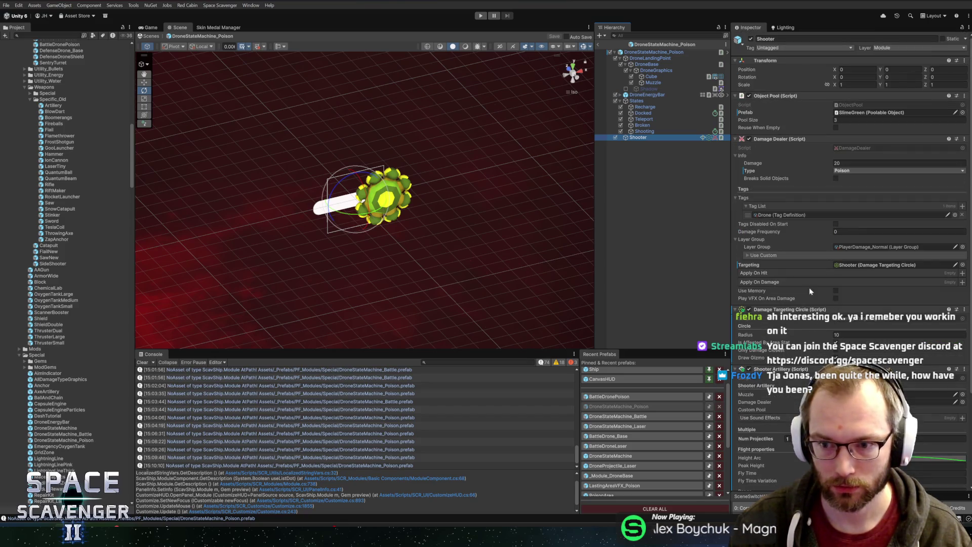
pyautogui.click(665, 44)
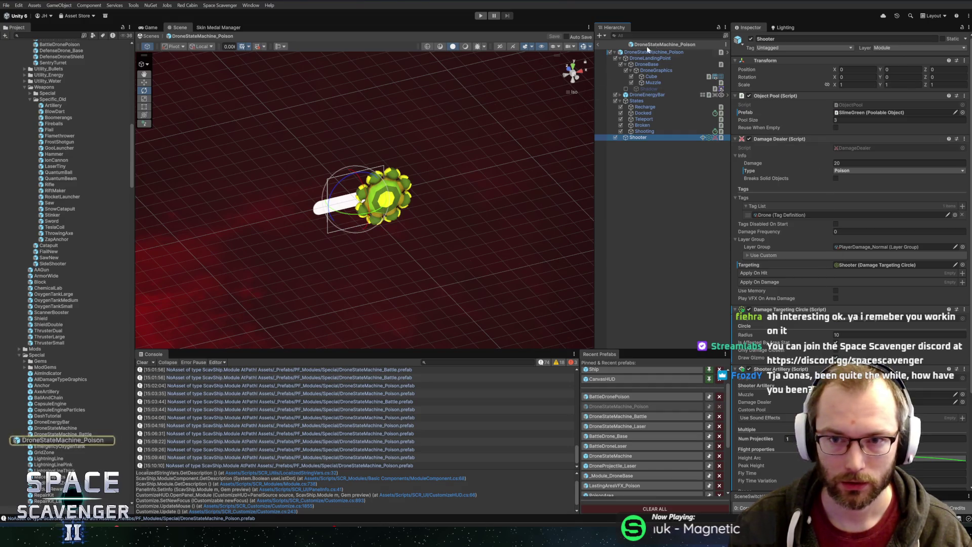
pyautogui.click(76, 440)
pyautogui.hotkey('ctrl', 'd')
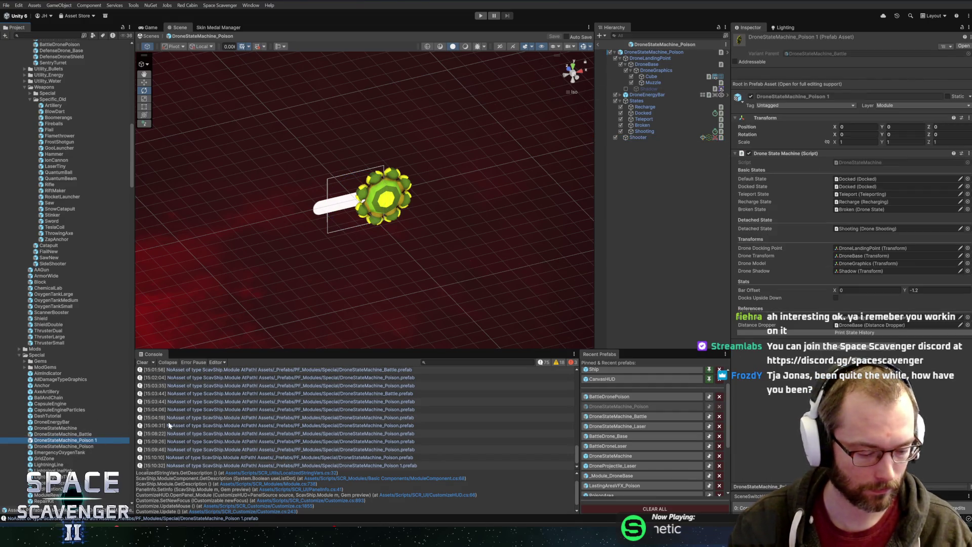
pyautogui.scroll(10, 73, 374)
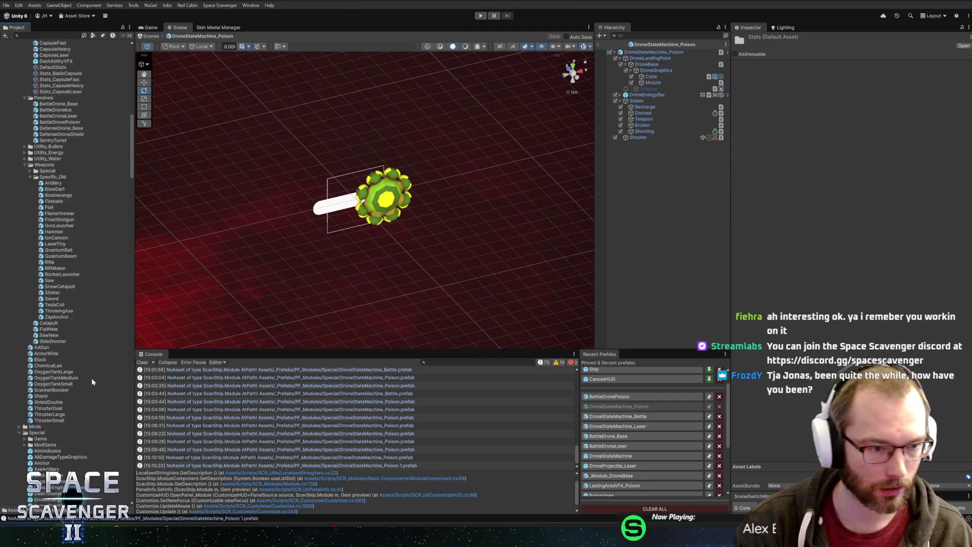
pyautogui.scroll(-15, 73, 374)
pyautogui.click(56, 406)
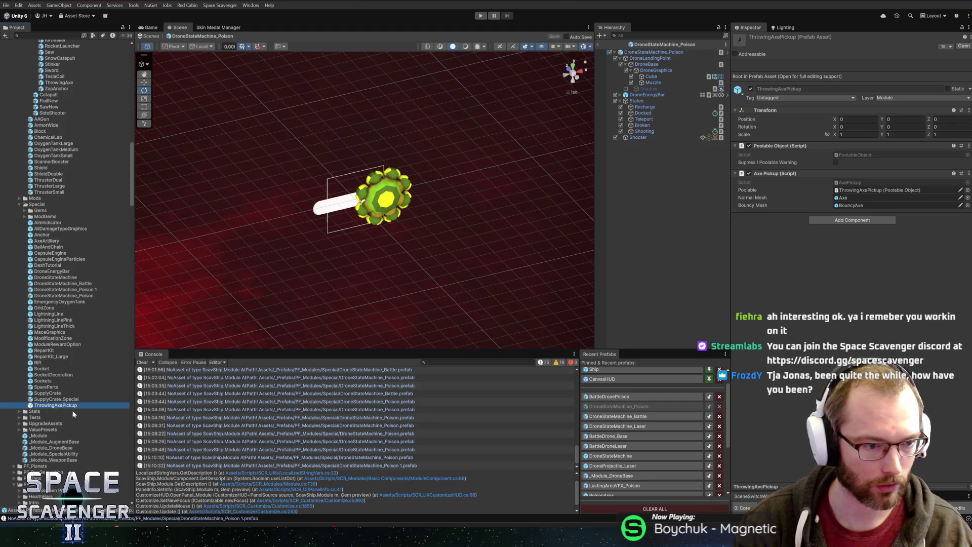
# Step: Rename the duplicate to DroneStateMachine_Ice and open it in prefab mode
pyautogui.scroll(5, 105, 333)
pyautogui.click(665, 44)
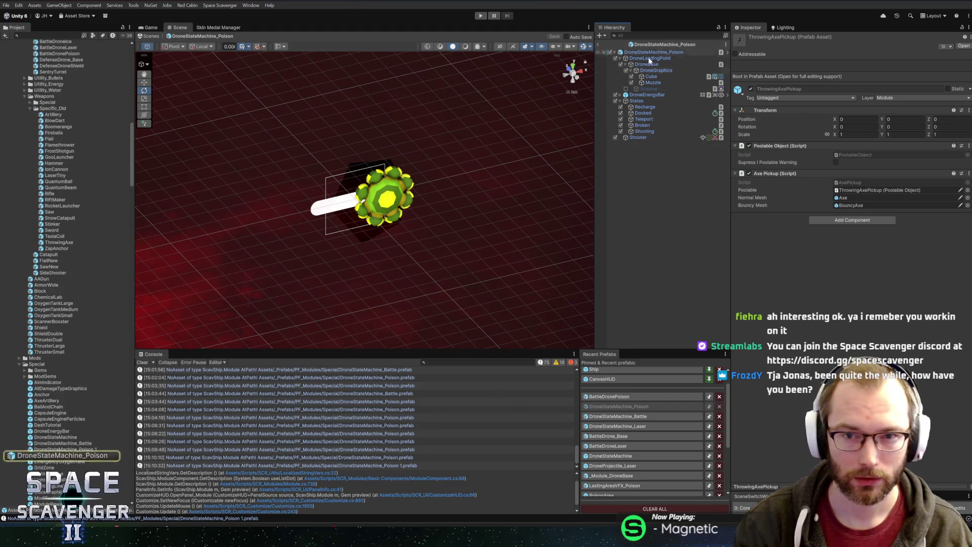
pyautogui.scroll(-5, 67, 454)
pyautogui.click(63, 358)
pyautogui.press('F2')
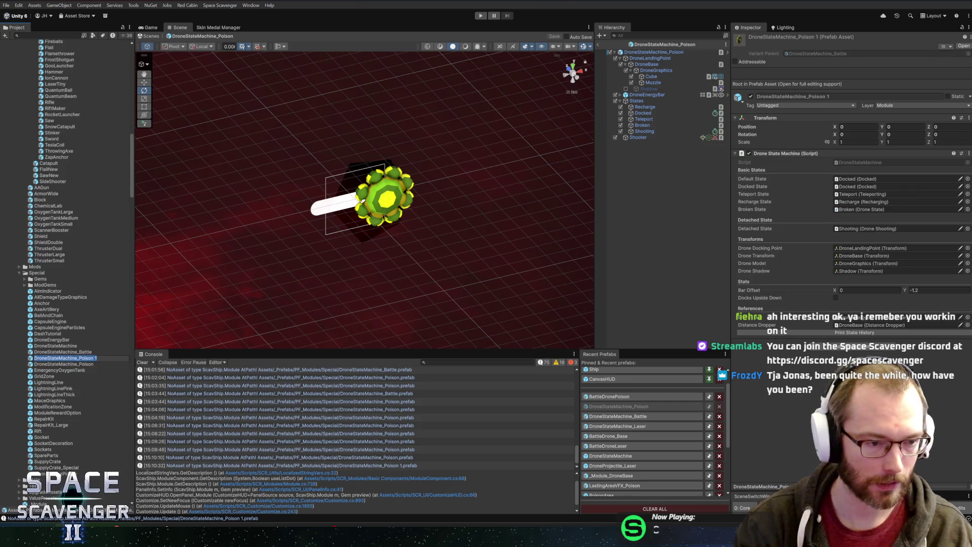
pyautogui.press('BackSpace')
pyautogui.press('BackSpace')
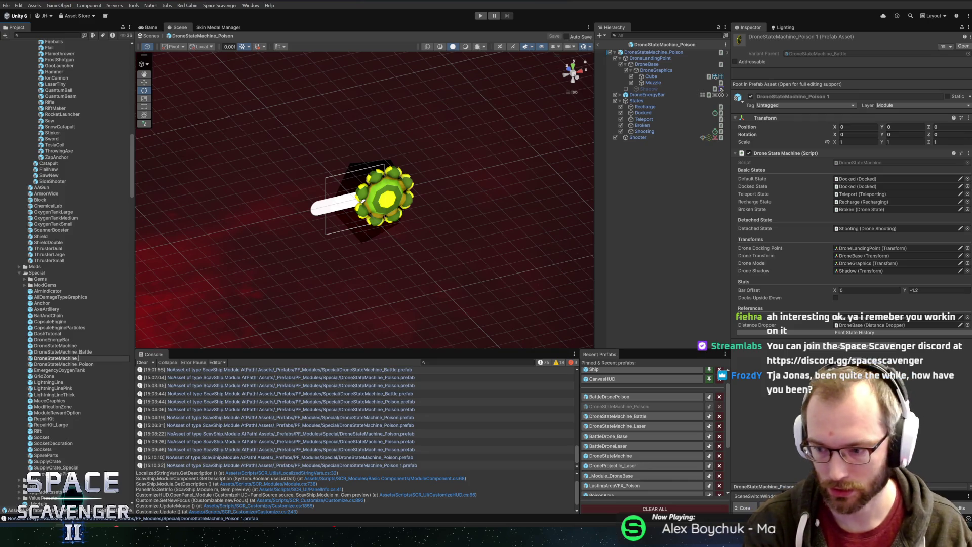
pyautogui.write('Ice')
pyautogui.press('Return')
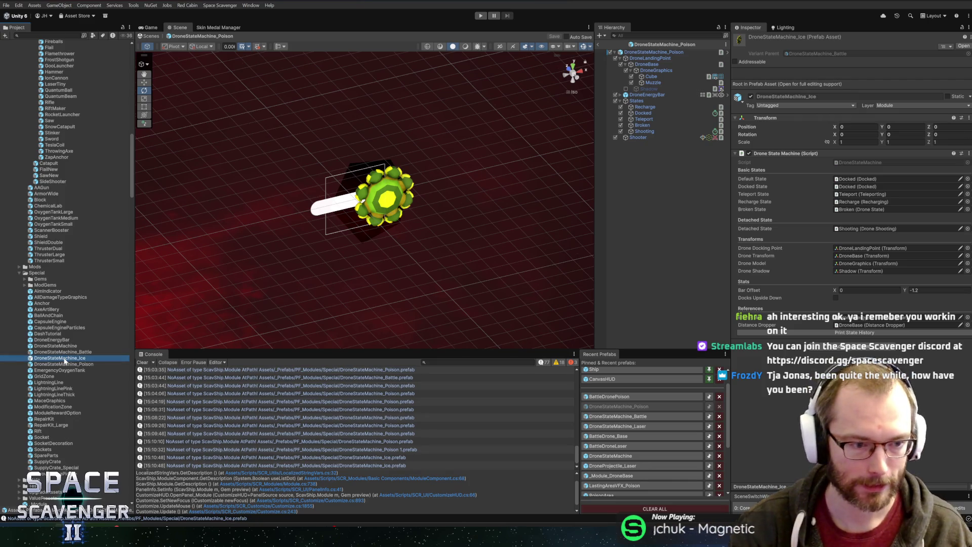
pyautogui.doubleClick(65, 358)
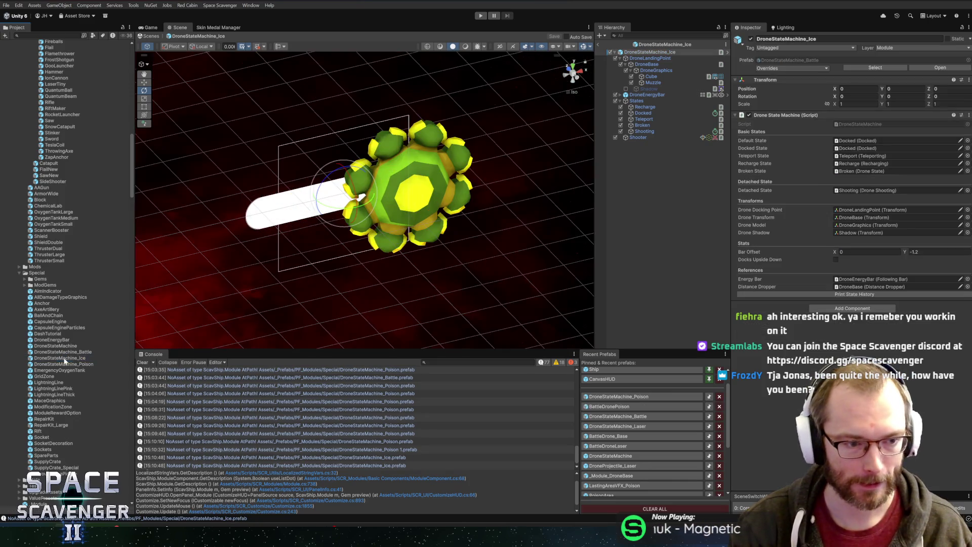
# Step: Duplicate the Cube into a piece named Wings using the IceDroneWings mesh
pyautogui.click(144, 363)
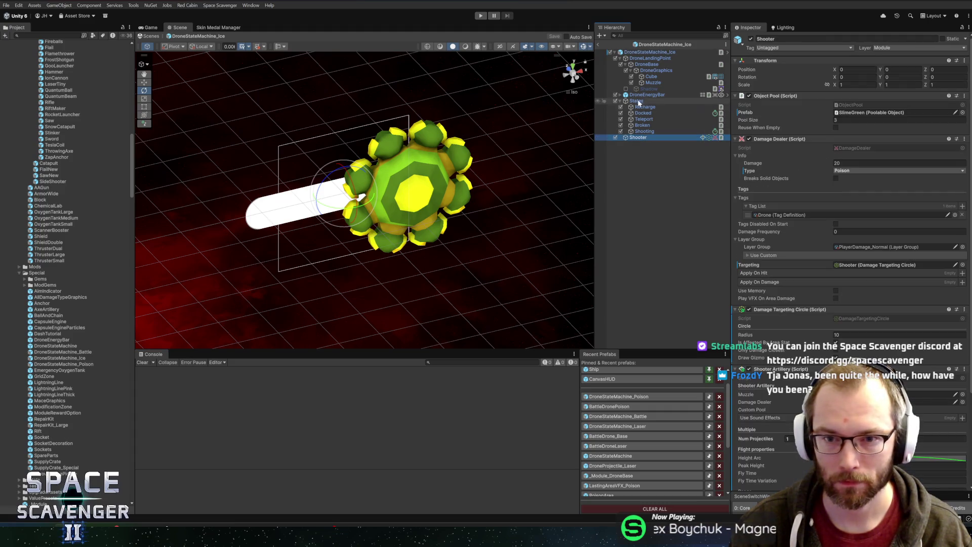
pyautogui.click(653, 83)
pyautogui.click(652, 76)
pyautogui.hotkey('ctrl', 'd')
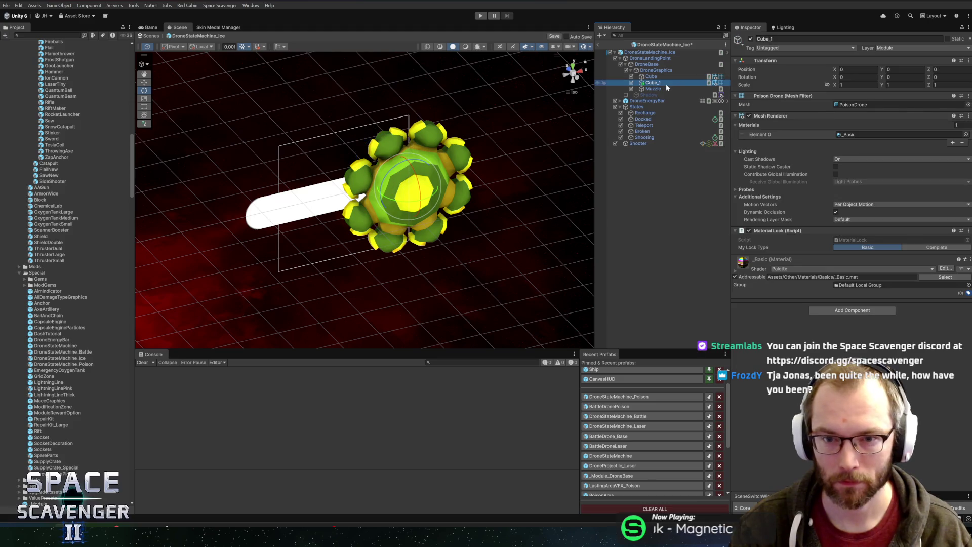
pyautogui.press('F2')
pyautogui.write('Wings')
pyautogui.press('Return')
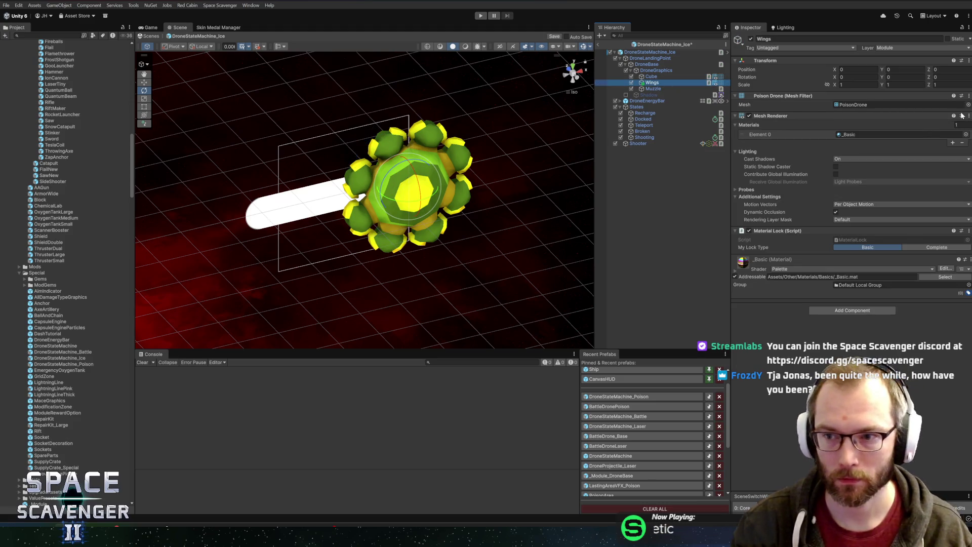
pyautogui.click(968, 104)
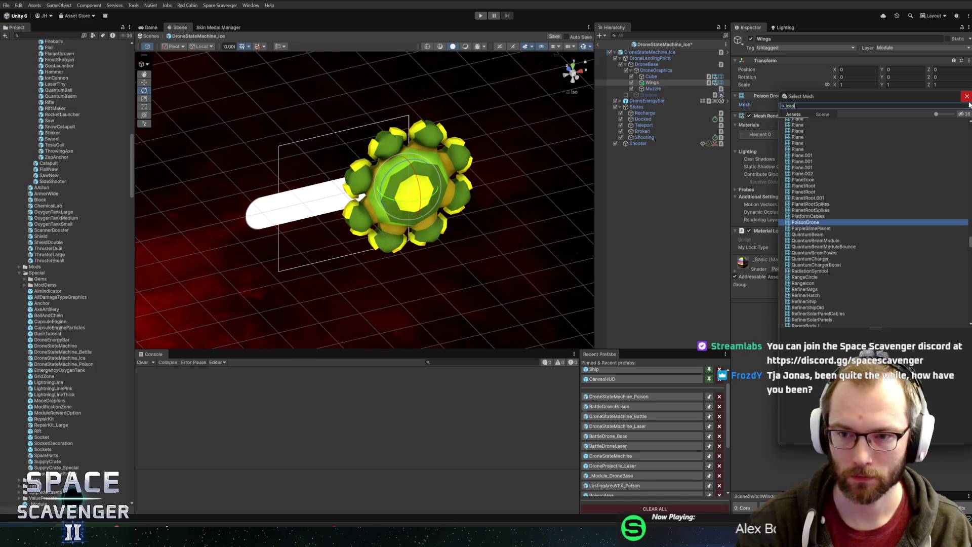
pyautogui.doubleClick(820, 135)
# Step: Give the Ice drone's Cube the IceDrone mesh and check both pieces' meshes
pyautogui.click(709, 77)
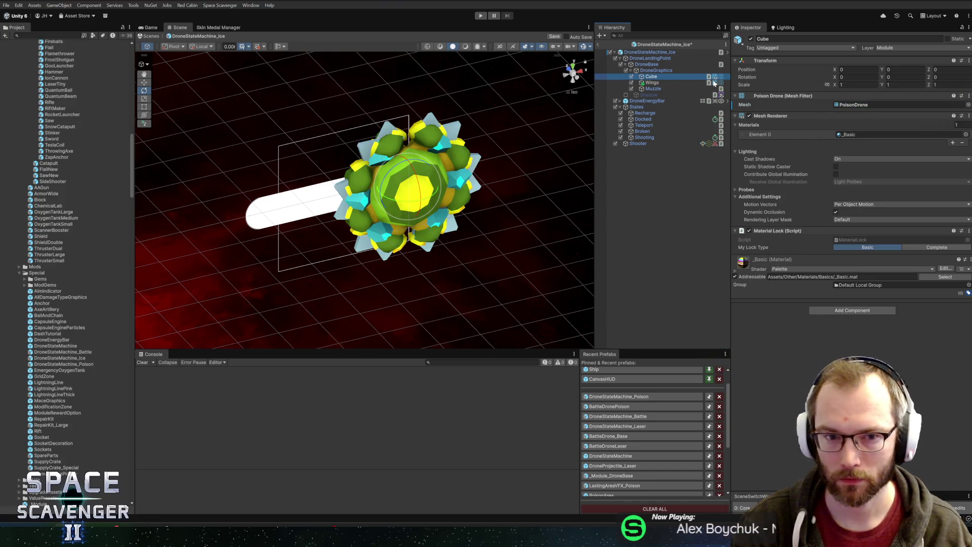
pyautogui.click(968, 104)
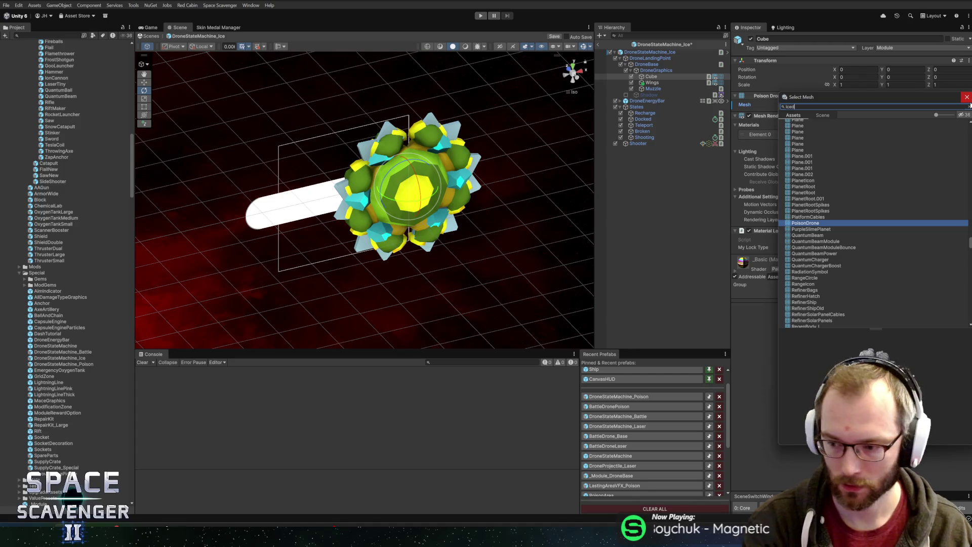
pyautogui.write('ron')
pyautogui.doubleClick(801, 128)
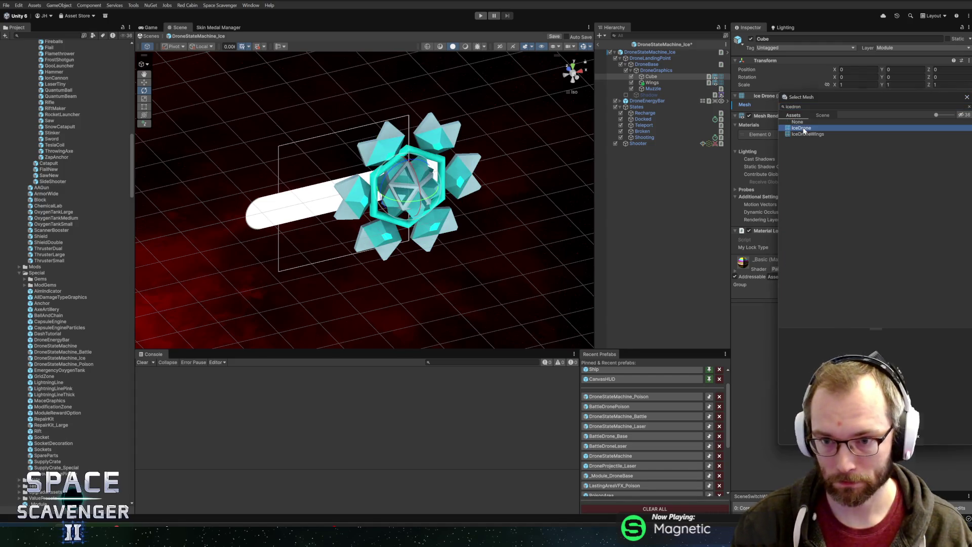
pyautogui.moveTo(355, 198)
pyautogui.mouseDown()
pyautogui.moveTo(296, 191)
pyautogui.moveTo(482, 167)
pyautogui.moveTo(227, 116)
pyautogui.moveTo(519, 165)
pyautogui.moveTo(416, 153)
pyautogui.moveTo(524, 147)
pyautogui.mouseUp()
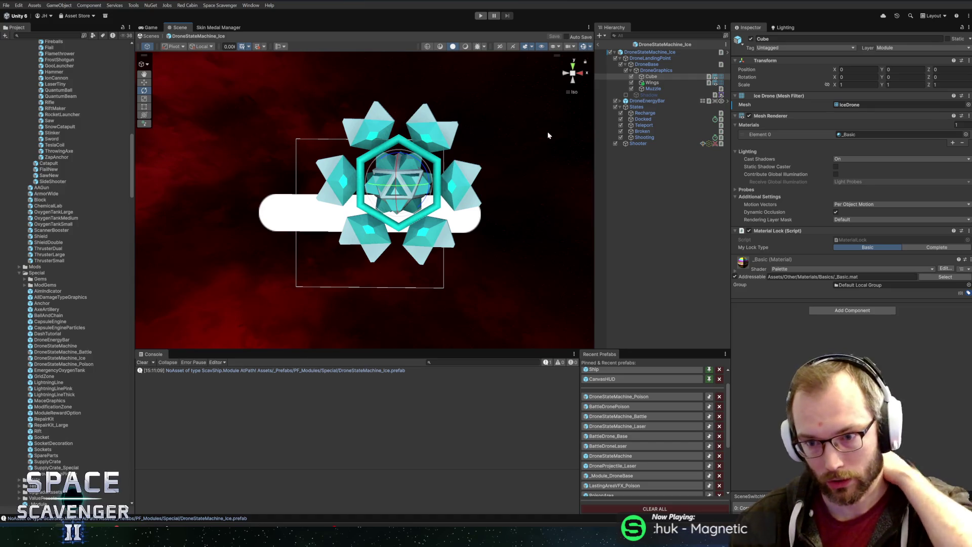
pyautogui.click(666, 81)
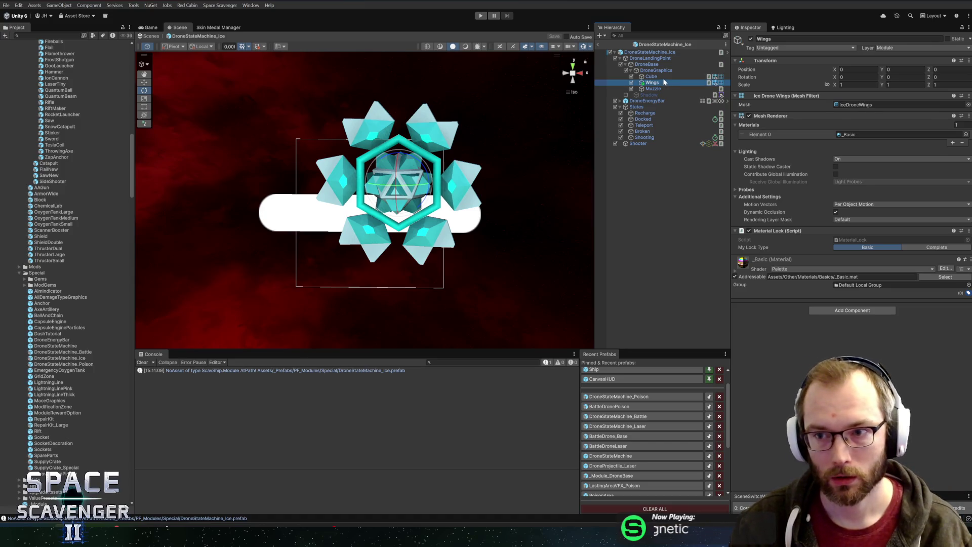
pyautogui.click(652, 77)
pyautogui.click(656, 83)
pyautogui.click(656, 88)
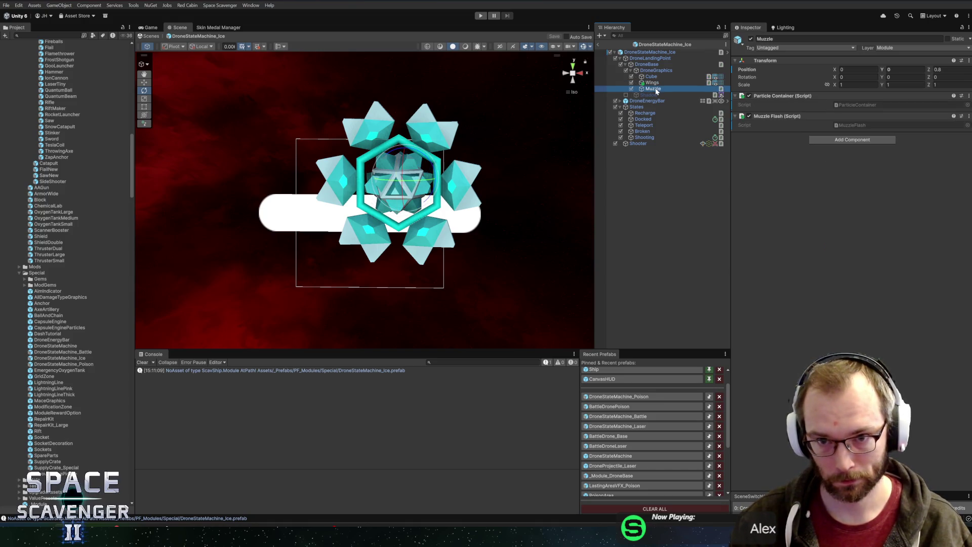
pyautogui.moveTo(501, 239)
pyautogui.mouseDown()
pyautogui.moveTo(462, 245)
pyautogui.moveTo(284, 233)
pyautogui.moveTo(442, 234)
pyautogui.mouseUp()
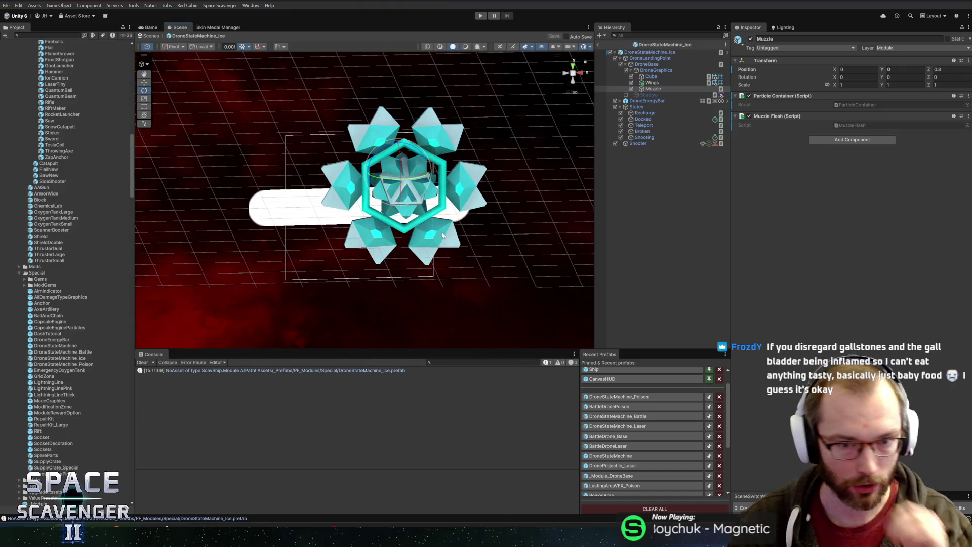
# Step: Lengthen the Ice drone's Shooting timer and save the Ice prefab
pyautogui.click(651, 119)
pyautogui.press('Down')
pyautogui.press('Down')
pyautogui.press('Down')
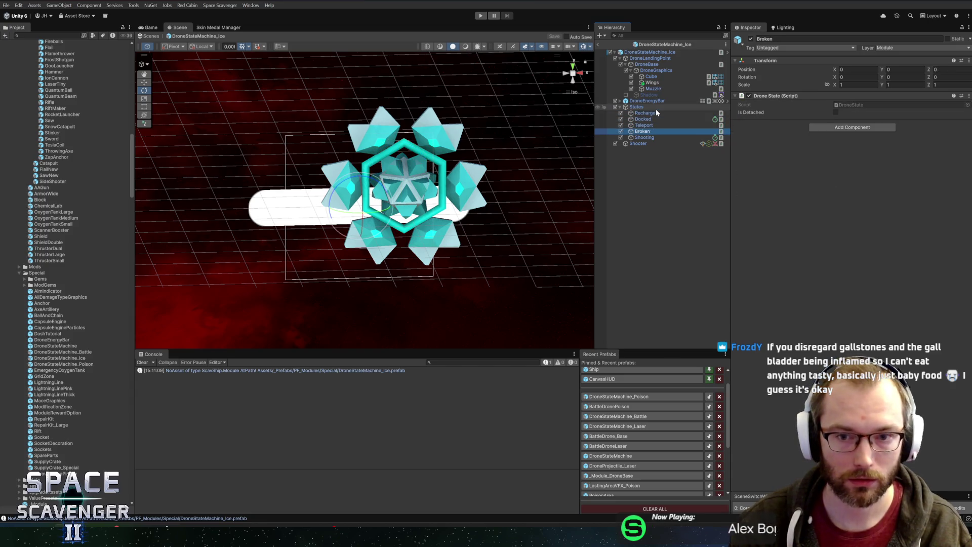
pyautogui.press('Up')
pyautogui.press('Up')
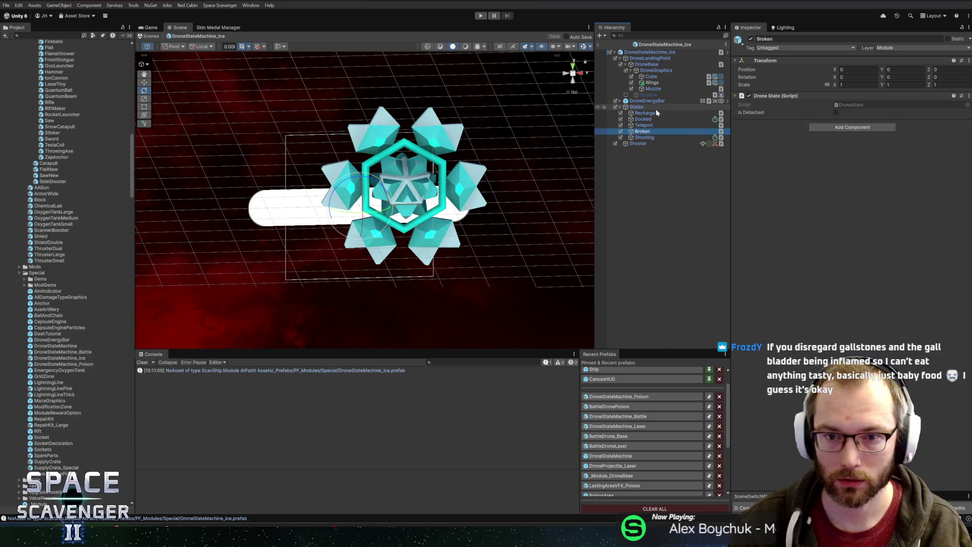
pyautogui.press('Down')
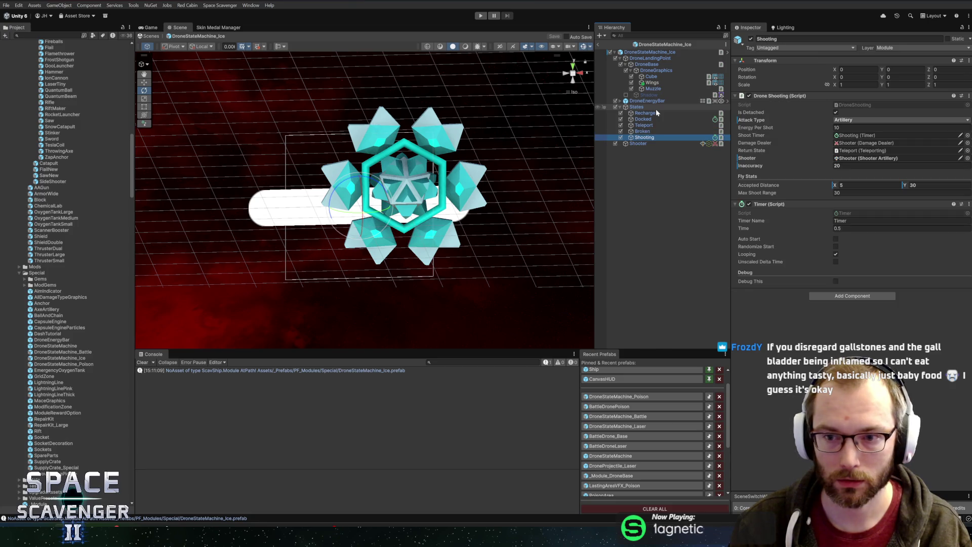
pyautogui.click(856, 158)
pyautogui.click(856, 229)
pyautogui.write('3.5')
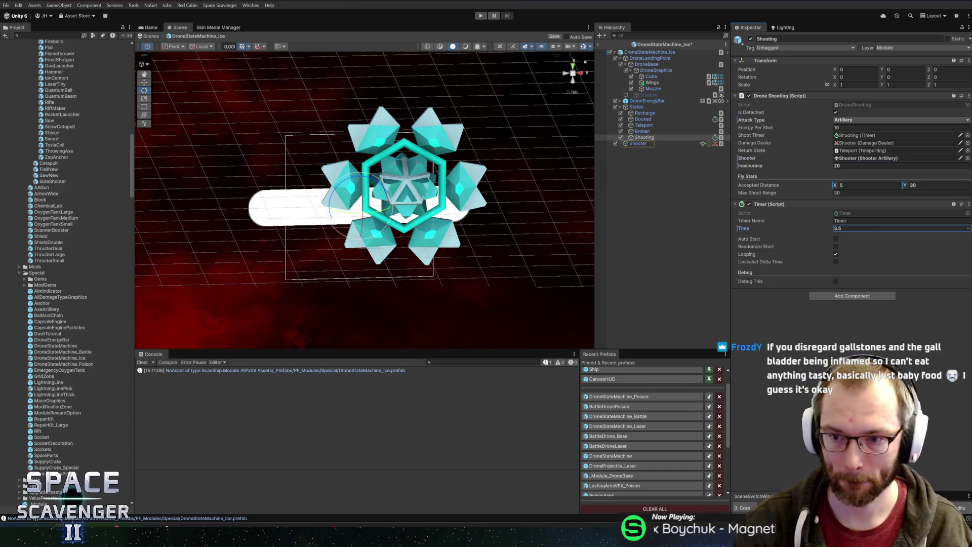
pyautogui.hotkey('ctrl', 's')
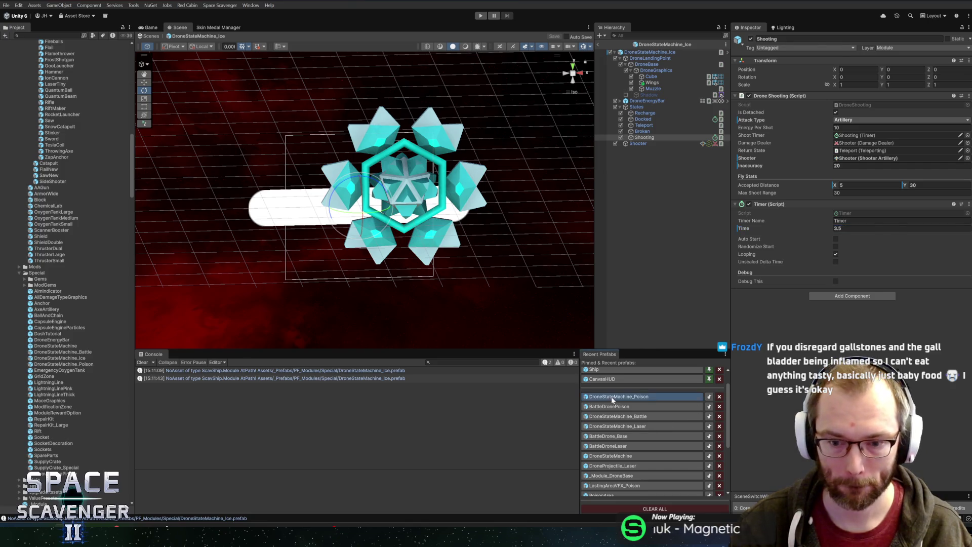
# Step: Set the Poison drone's Shooting timer to 1.1, save, and open BattleDronePoison
pyautogui.click(615, 396)
pyautogui.click(639, 137)
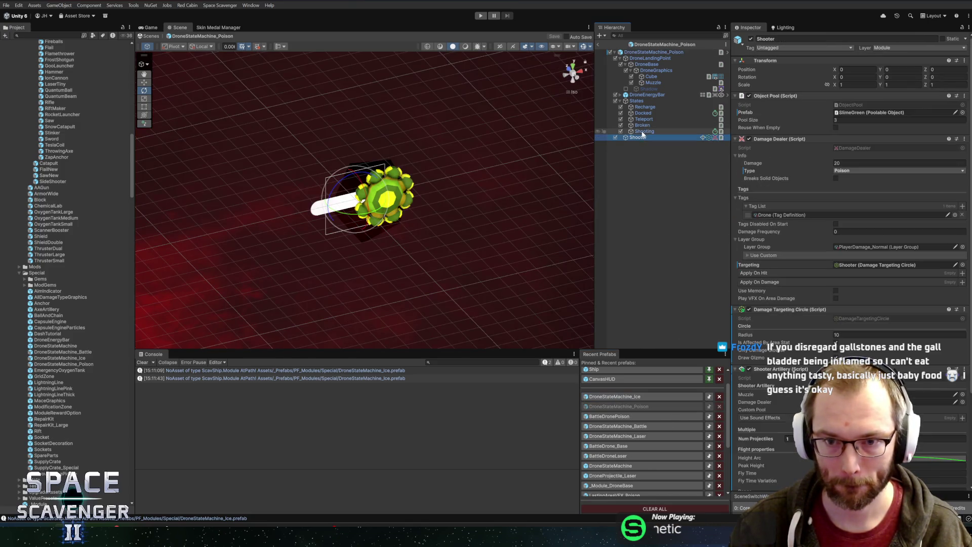
pyautogui.click(643, 132)
pyautogui.click(861, 229)
pyautogui.write('1.1')
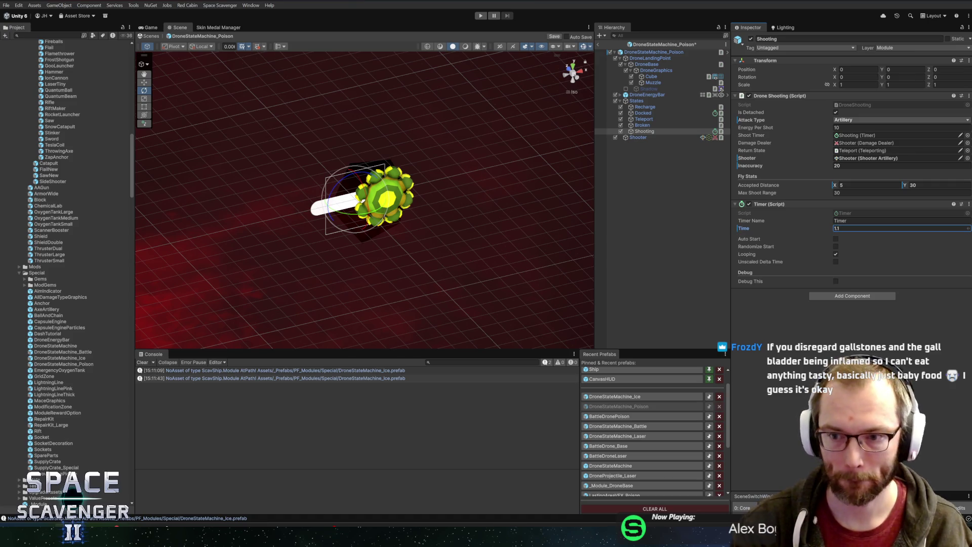
pyautogui.hotkey('ctrl', 's')
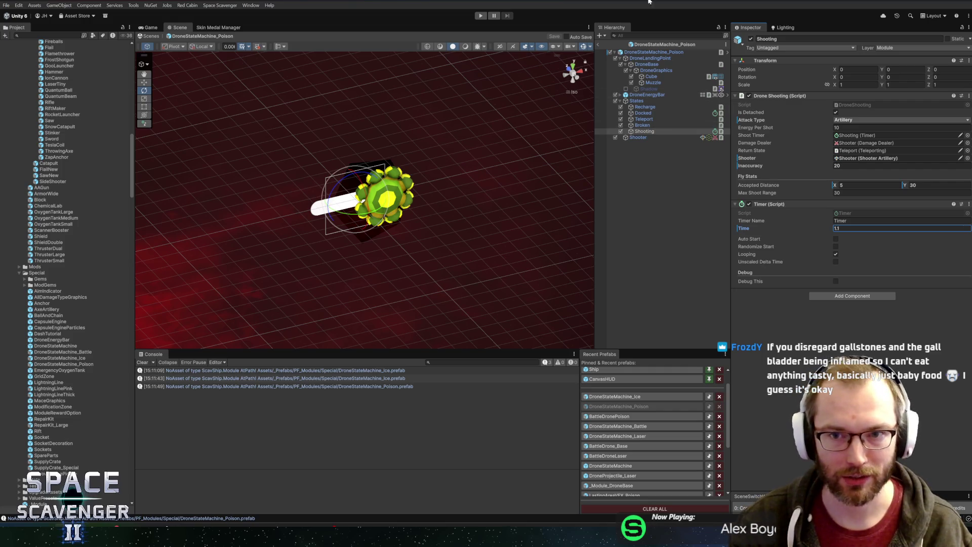
pyautogui.click(637, 415)
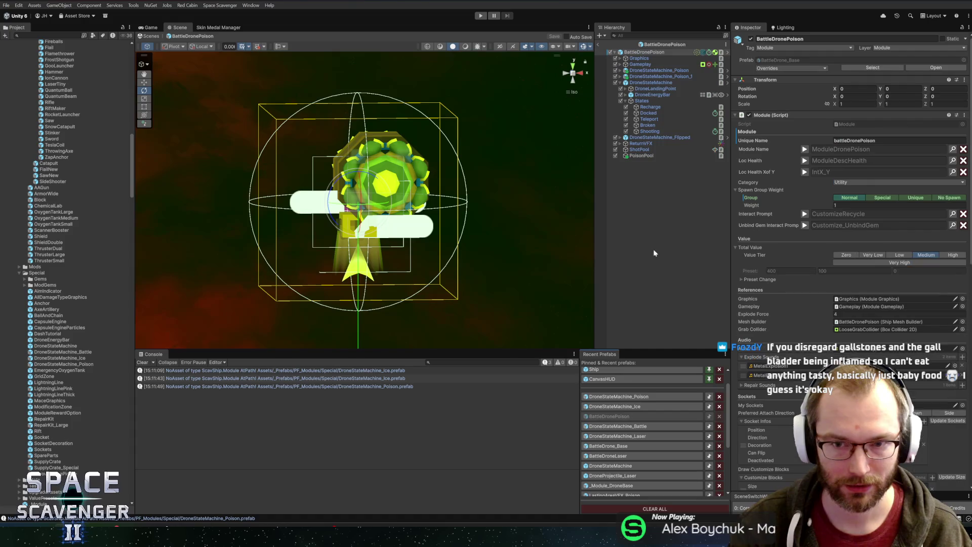
# Step: Delete the old DroneStateMachine and DroneStateMachine_Flipped, then save BattleDronePoison
pyautogui.click(645, 83)
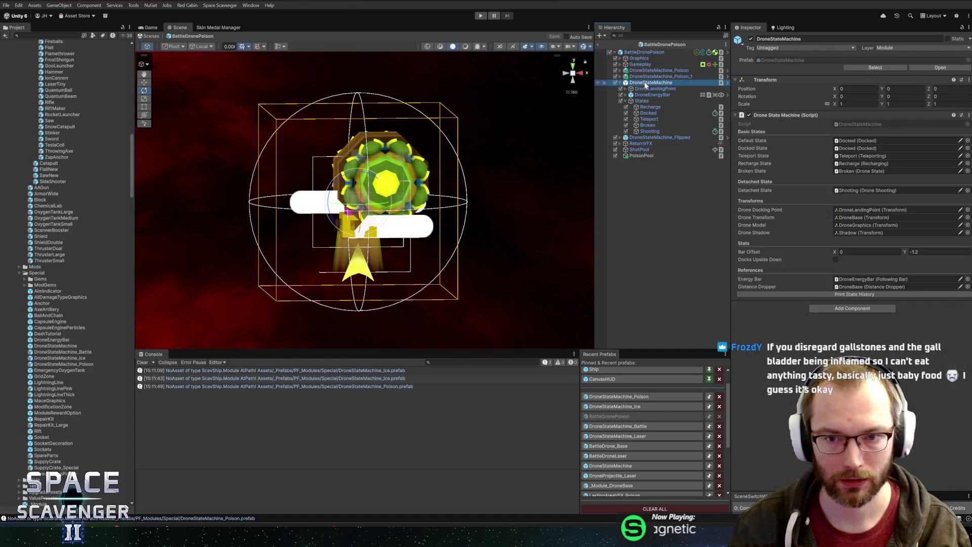
pyautogui.click(650, 132)
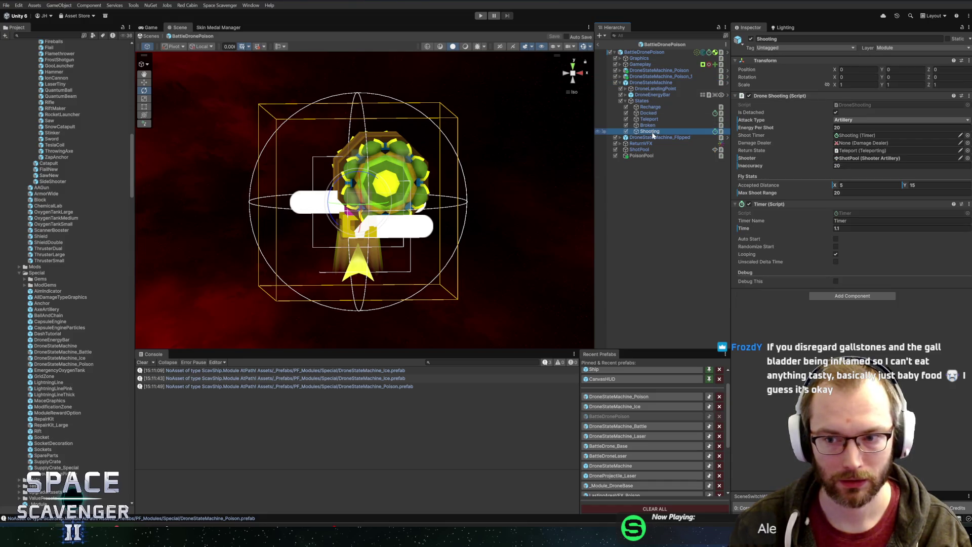
pyautogui.click(651, 83)
pyautogui.press('Delete')
pyautogui.hotkey('ctrl', 's')
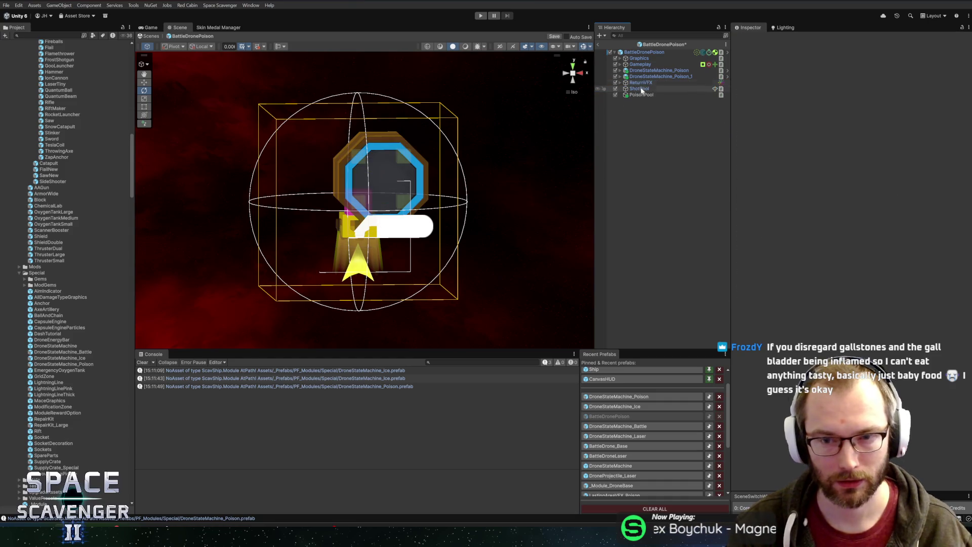
# Step: Set the second poison state machine's DroneLandingPoint Rotation Y to 180
pyautogui.click(659, 76)
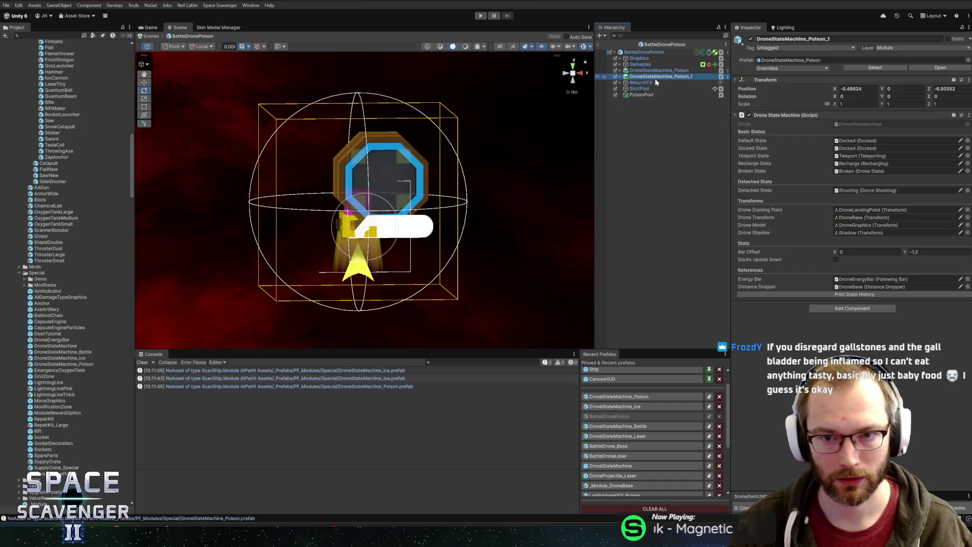
pyautogui.press('Right')
pyautogui.press('Down')
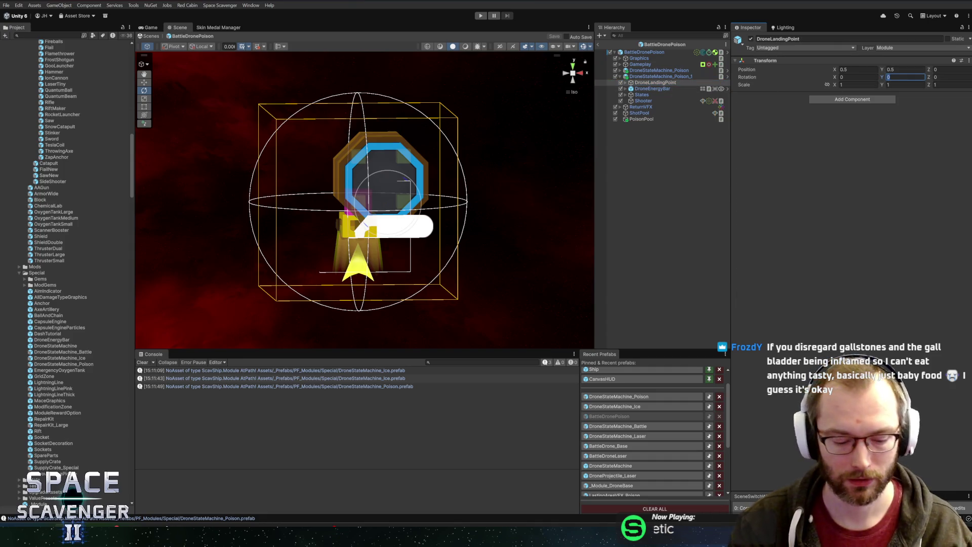
pyautogui.write('180')
pyautogui.moveTo(456, 127); pyautogui.dragTo(624, 126)
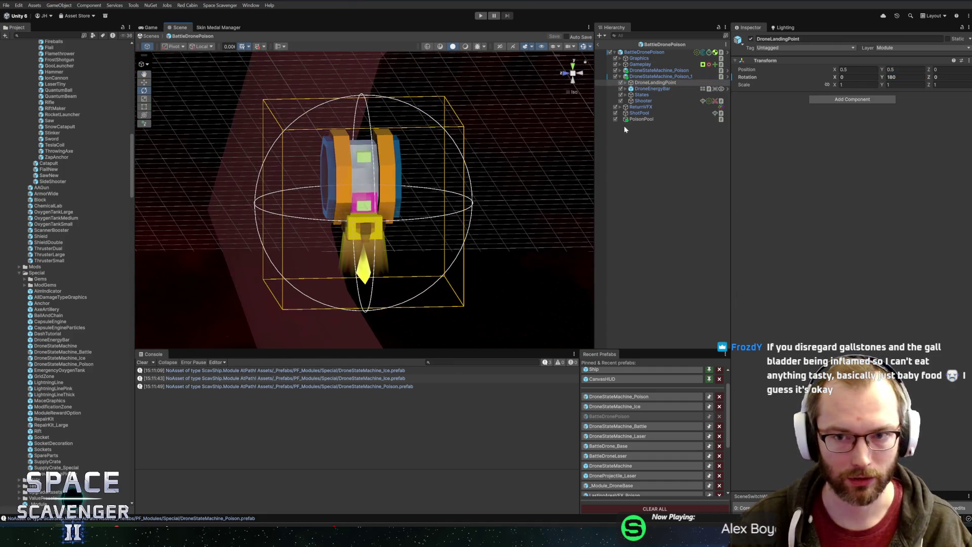
# Step: Zero the X and Z positions of both DroneStateMachine_Poison instances
pyautogui.click(658, 76)
pyautogui.click(867, 89)
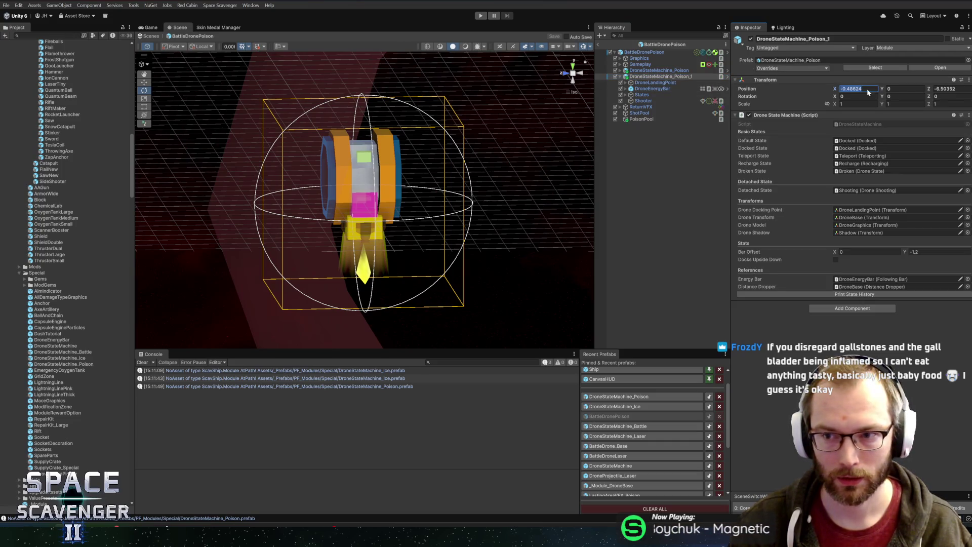
pyautogui.write('0')
pyautogui.press('Tab')
pyautogui.press('Tab')
pyautogui.write('0')
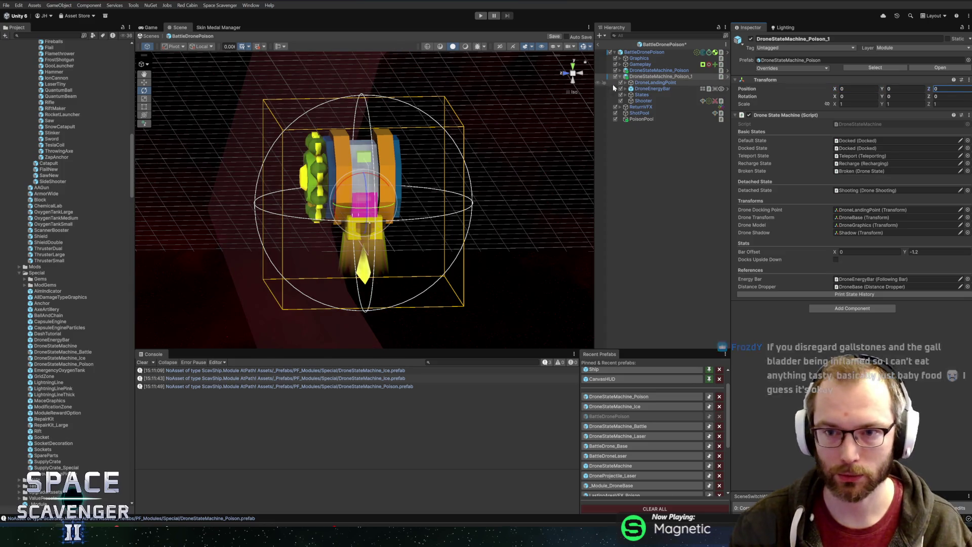
pyautogui.click(658, 71)
pyautogui.click(858, 90)
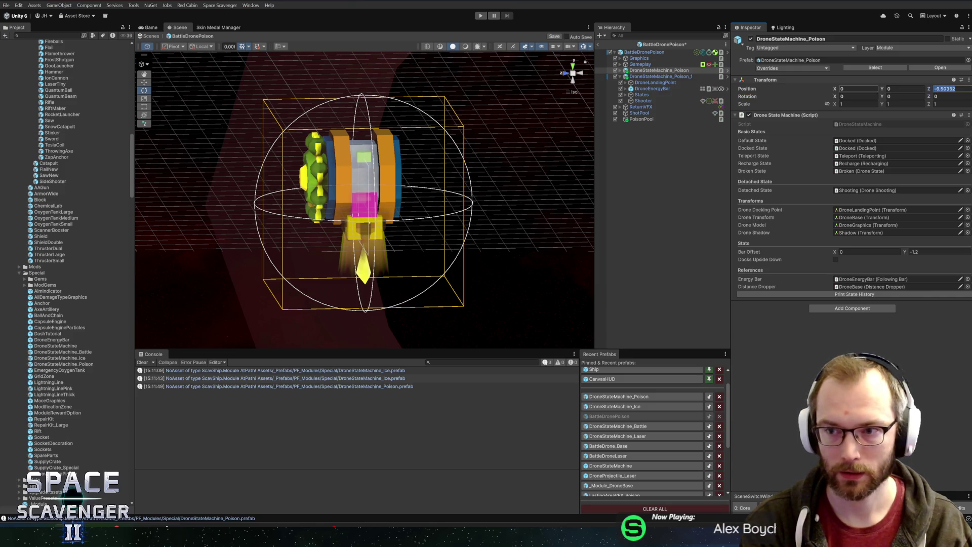
pyautogui.write('0')
pyautogui.press('Return')
pyautogui.moveTo(297, 165)
pyautogui.mouseDown()
pyautogui.moveTo(219, 162)
pyautogui.moveTo(323, 160)
pyautogui.mouseUp()
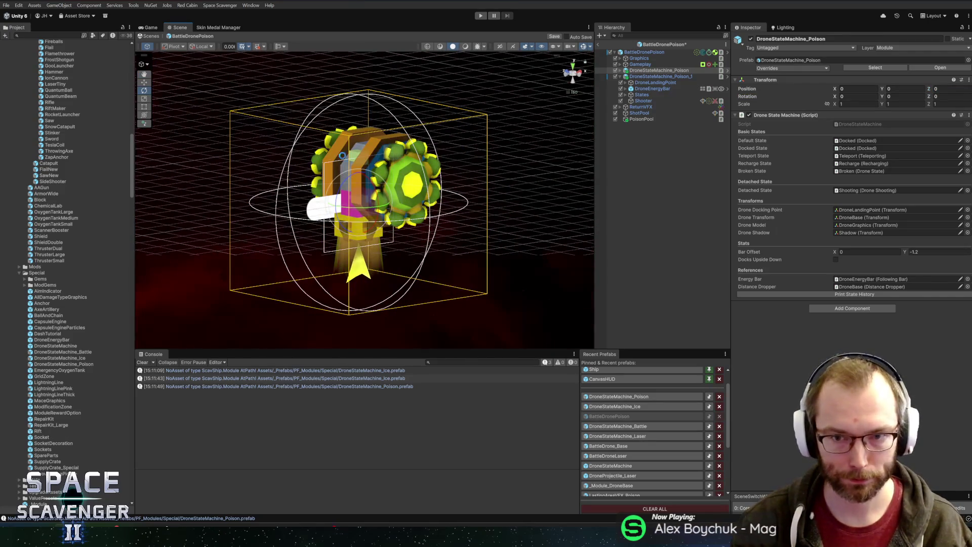
pyautogui.click(652, 46)
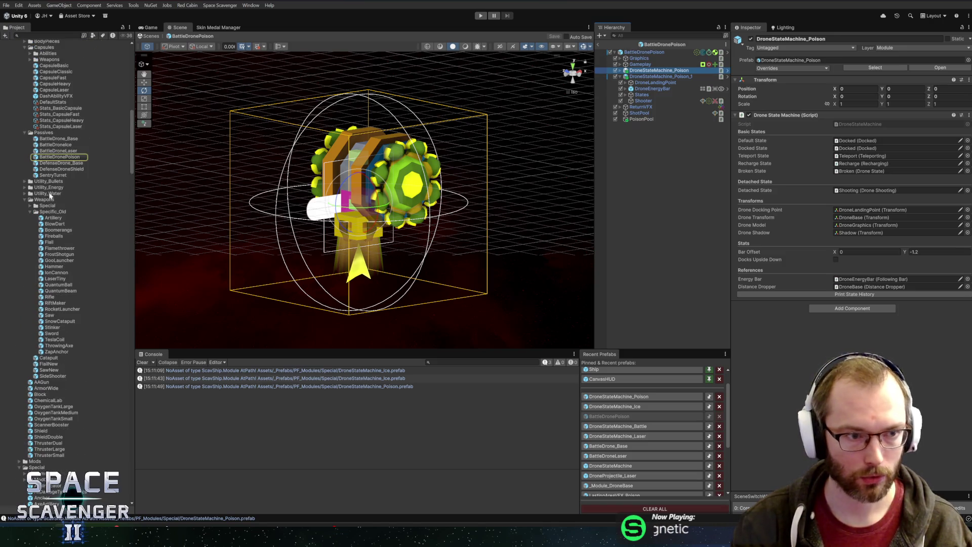
# Step: Open BattleDroneIce and add a DroneStateMachine_Ice instance to its hierarchy
pyautogui.doubleClick(49, 147)
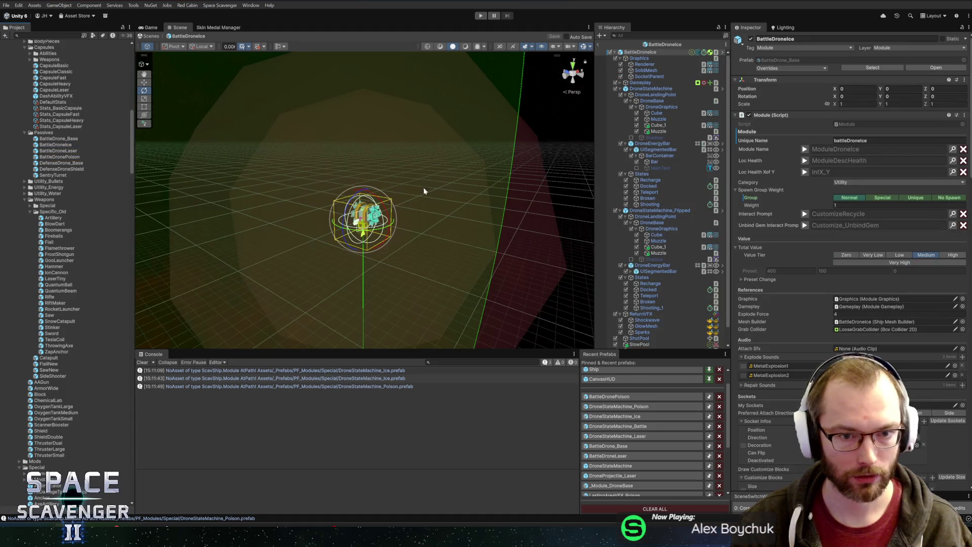
pyautogui.press('f')
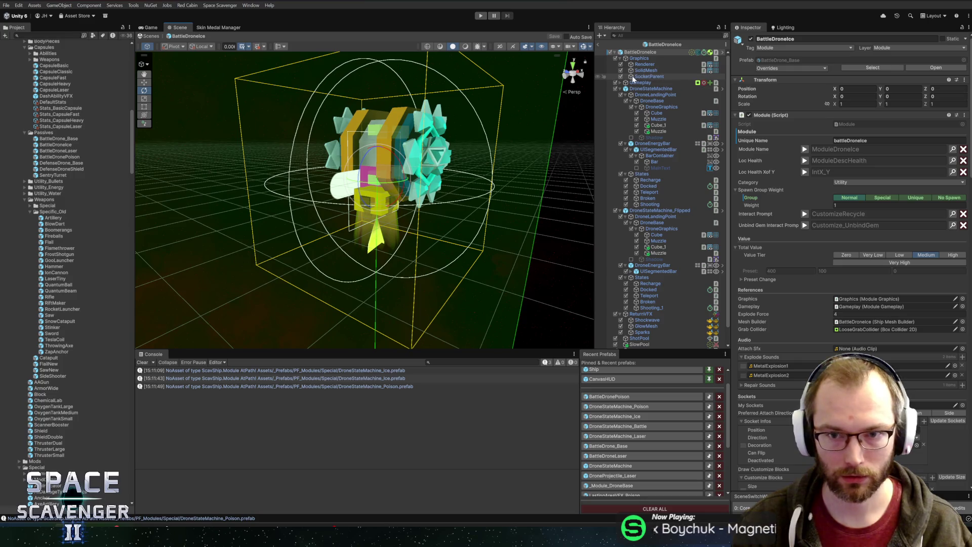
pyautogui.hotkey('alt', 'Left')
pyautogui.press('Right')
pyautogui.click(637, 71)
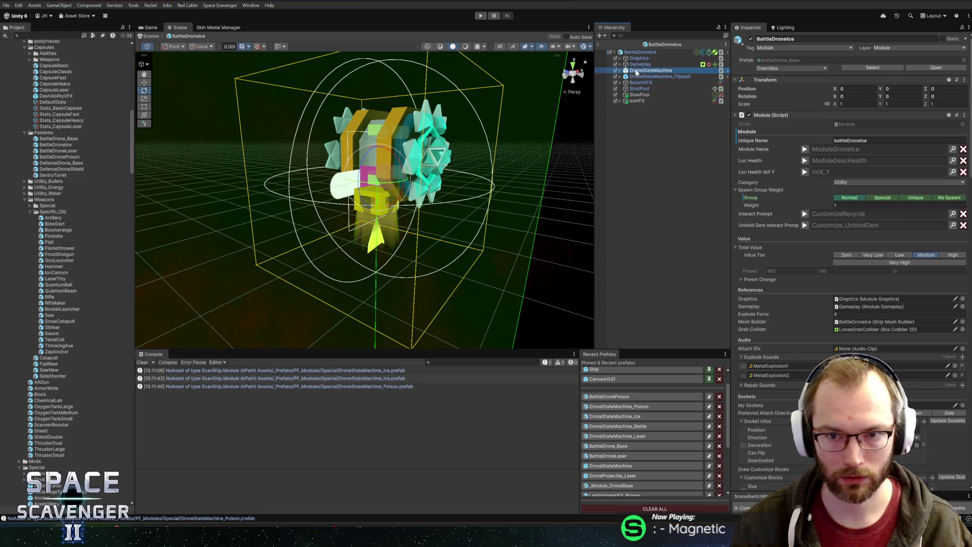
pyautogui.click(873, 67)
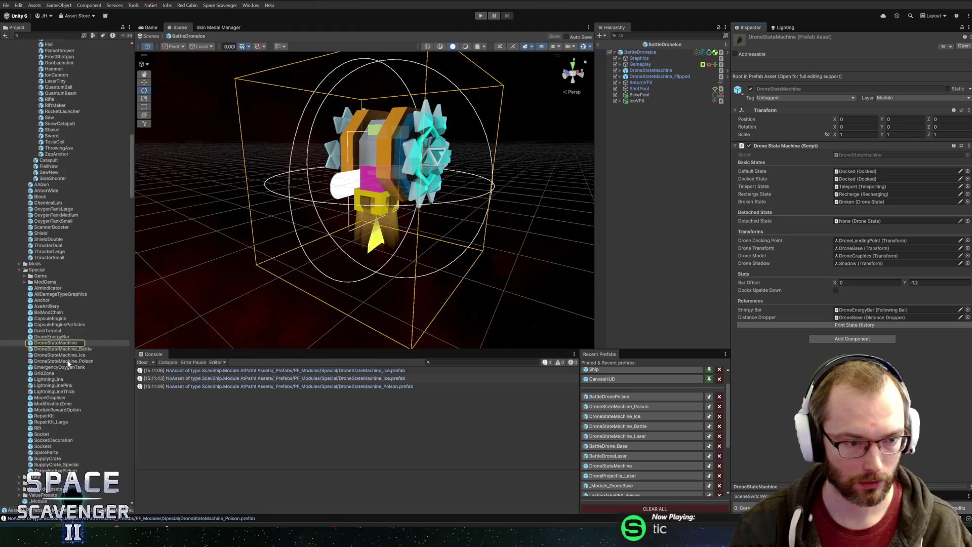
pyautogui.moveTo(643, 71); pyautogui.dragTo(643, 73)
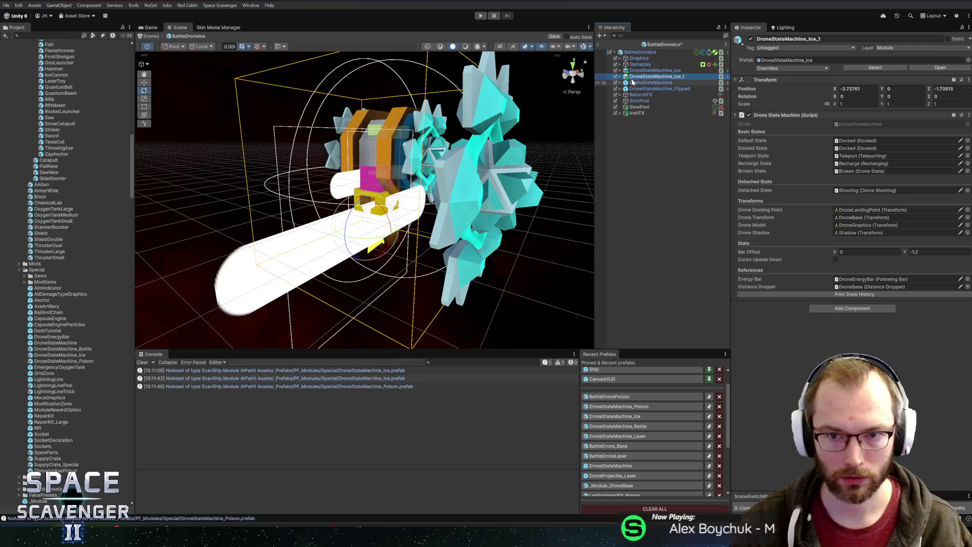
# Step: Set both ice state machine instances' X and Z positions to 0
pyautogui.click(621, 76)
pyautogui.keyDown('ctrl'); pyautogui.click(654, 70); pyautogui.keyUp('ctrl')
pyautogui.click(860, 89)
pyautogui.write('0')
pyautogui.press('Tab')
pyautogui.press('Tab')
pyautogui.write('0')
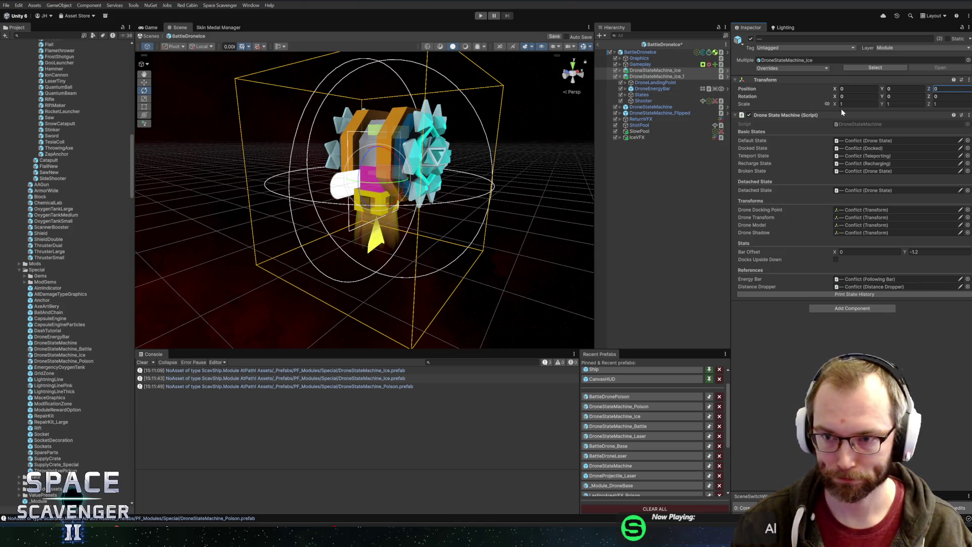
# Step: Check the ice landing point's rotation and browse the original machine's DroneBase graphics
pyautogui.click(652, 83)
pyautogui.click(905, 77)
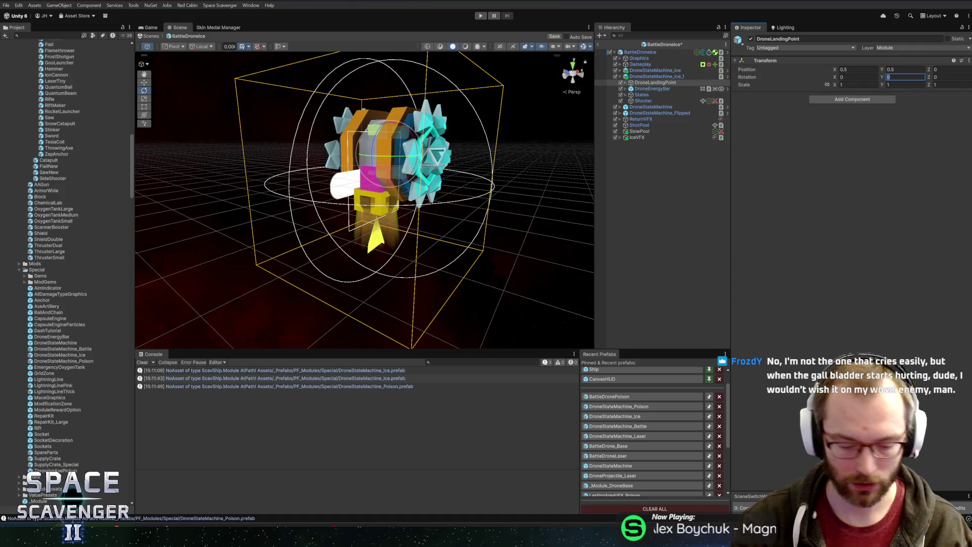
pyautogui.write('180')
pyautogui.click(662, 108)
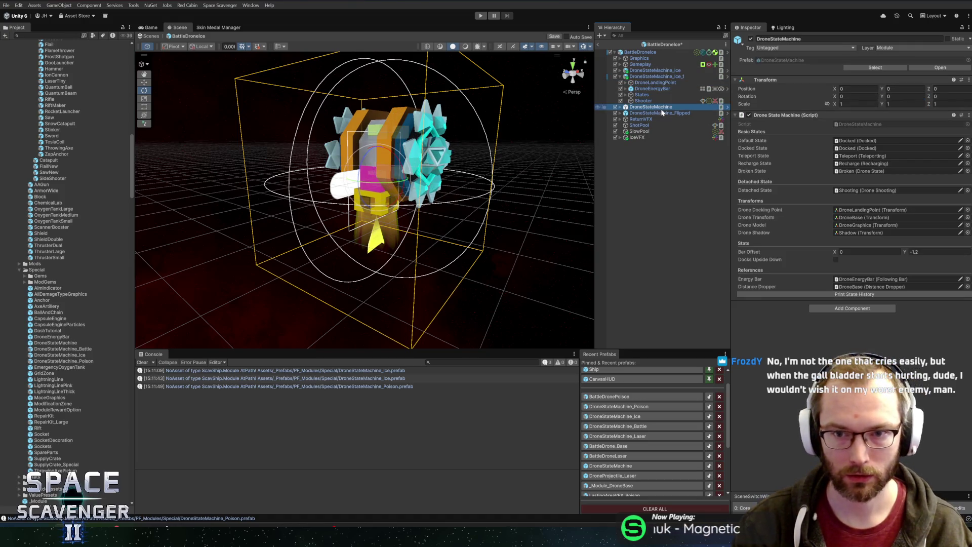
pyautogui.press('Right')
pyautogui.click(653, 119)
pyautogui.press('Right')
pyautogui.press('Down')
pyautogui.press('Right')
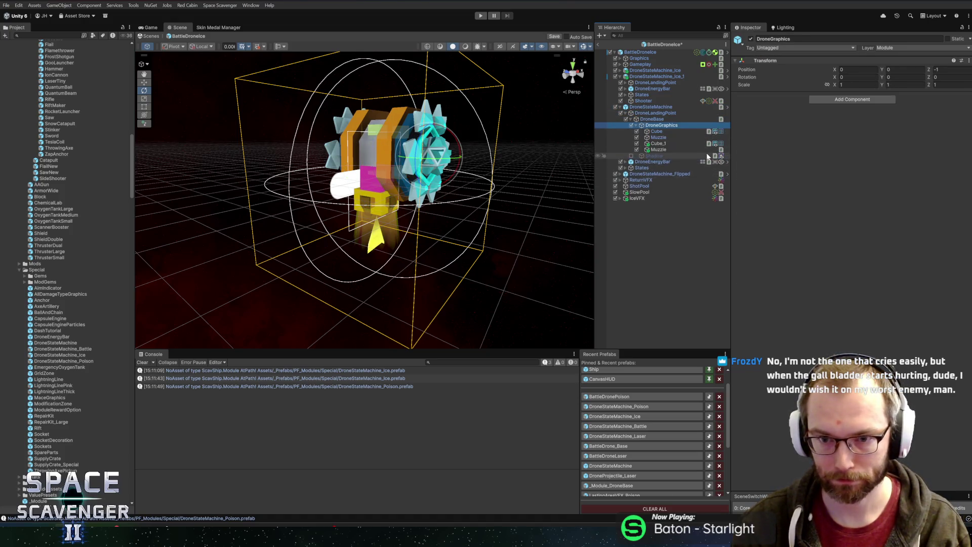
pyautogui.press('Down')
pyautogui.press('Down')
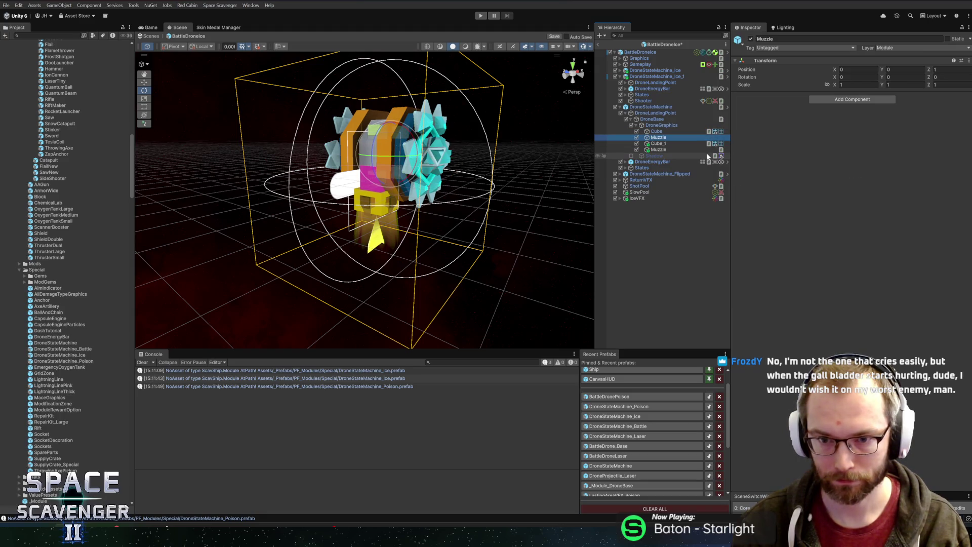
# Step: Compare the original machine's two Muzzles, DroneEnergyBar and Shooting state settings
pyautogui.press('Down')
pyautogui.press('Down')
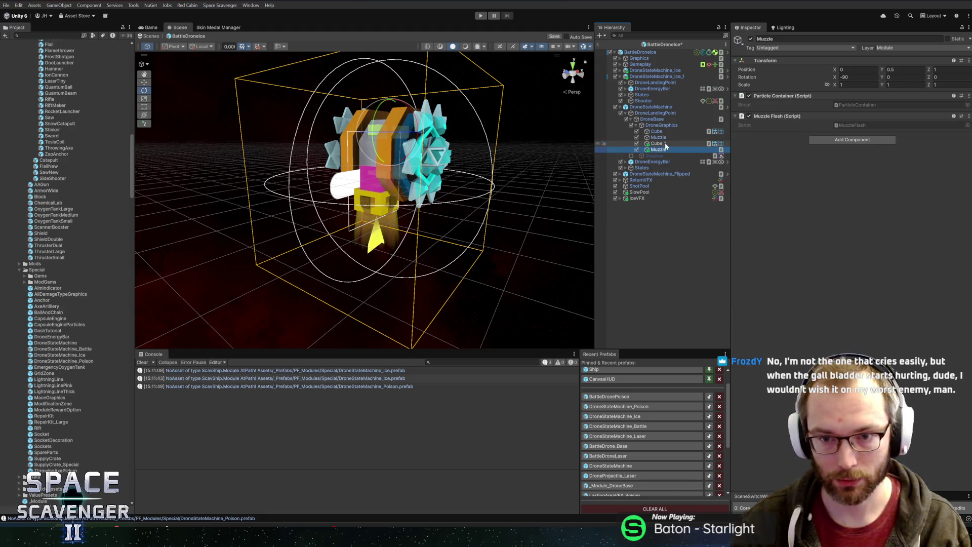
pyautogui.press('Up')
pyautogui.press('Up')
pyautogui.press('Down')
pyautogui.press('Down')
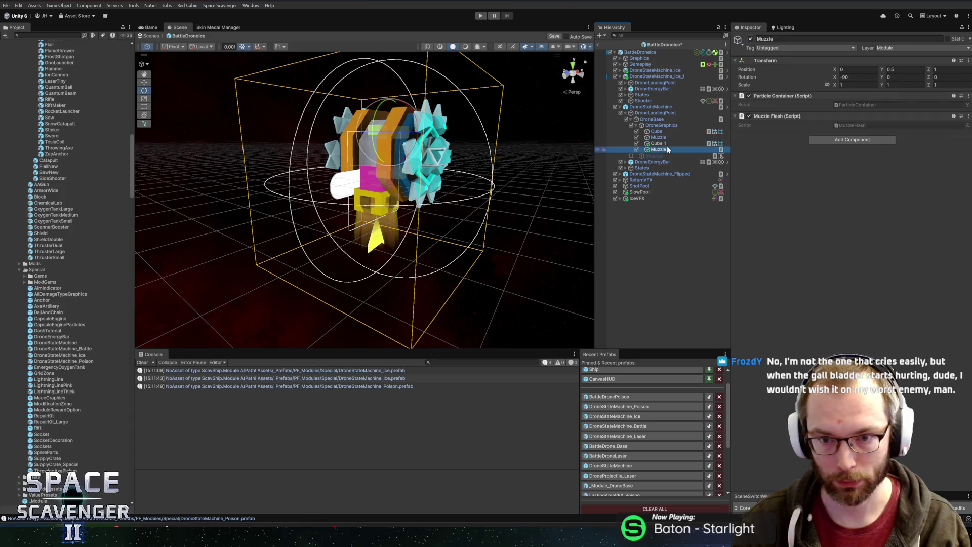
pyautogui.click(658, 137)
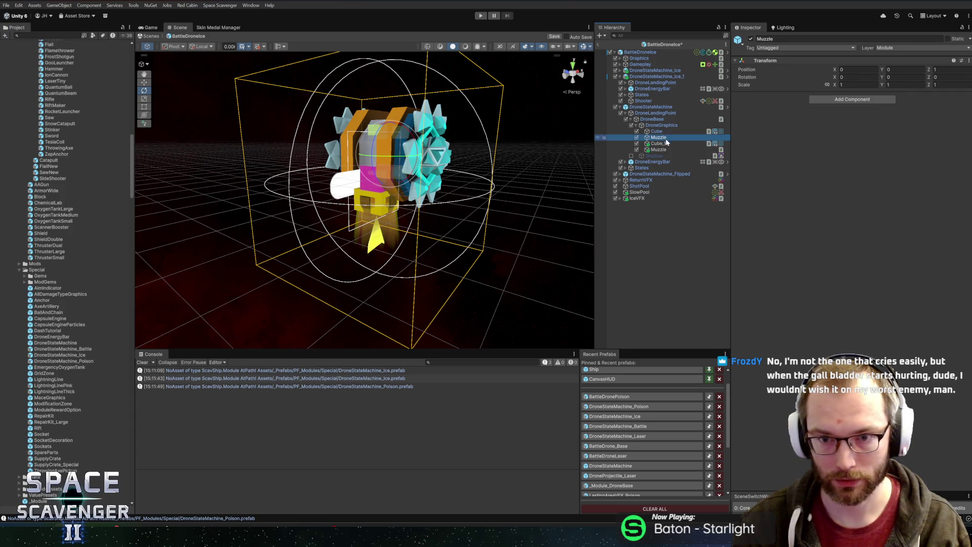
pyautogui.click(639, 163)
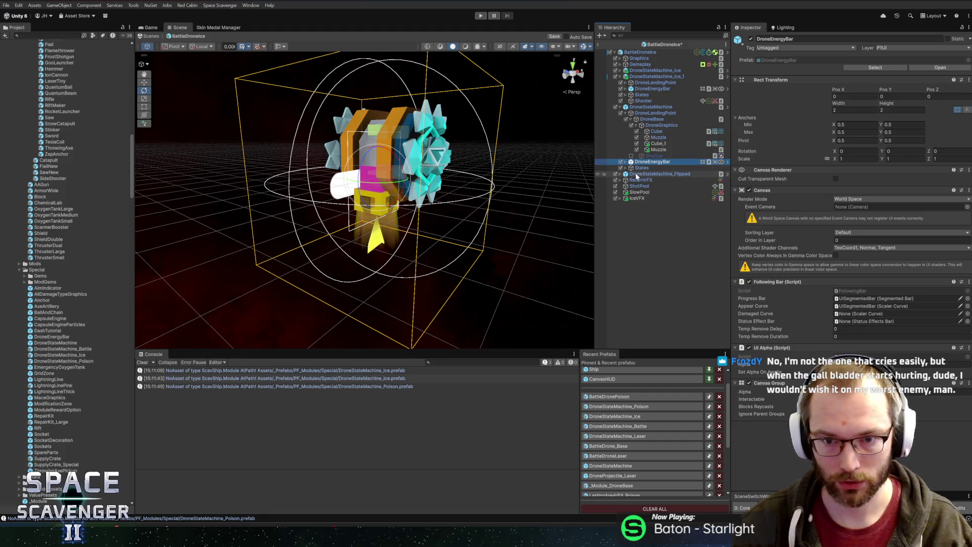
pyautogui.click(639, 168)
pyautogui.press('Right')
pyautogui.press('Down')
pyautogui.press('Down')
pyautogui.press('Down')
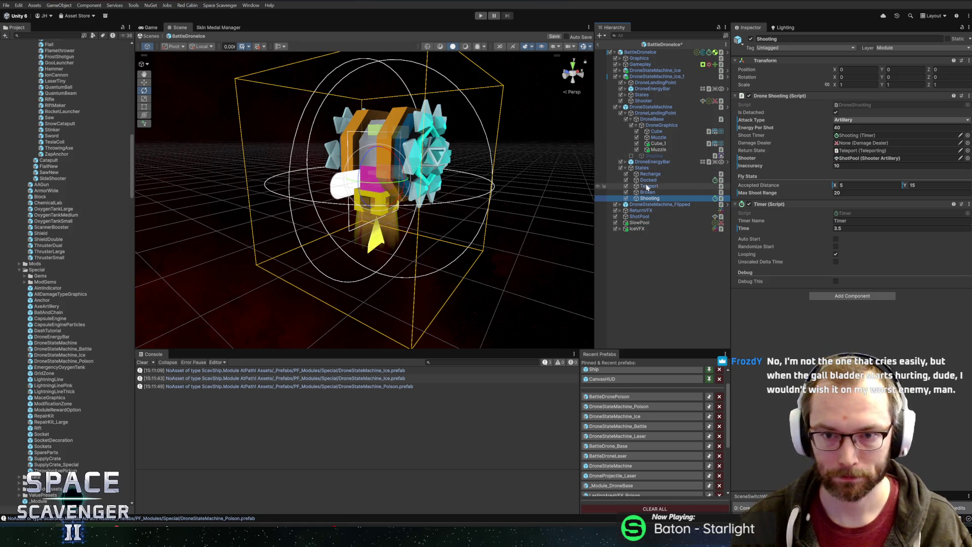
# Step: Deactivate the original DroneStateMachine and DroneStateMachine_Flipped objects
pyautogui.click(645, 106)
pyautogui.press('Left')
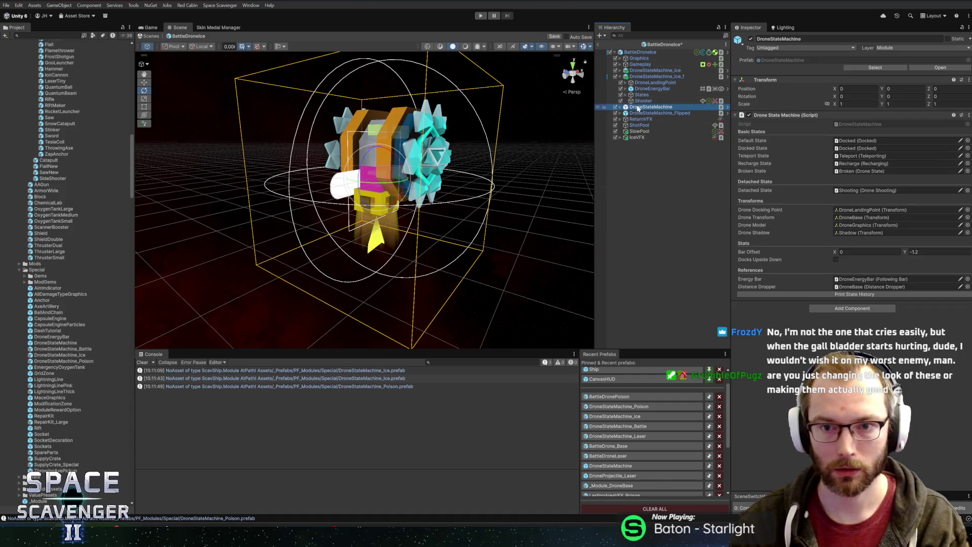
pyautogui.click(638, 114)
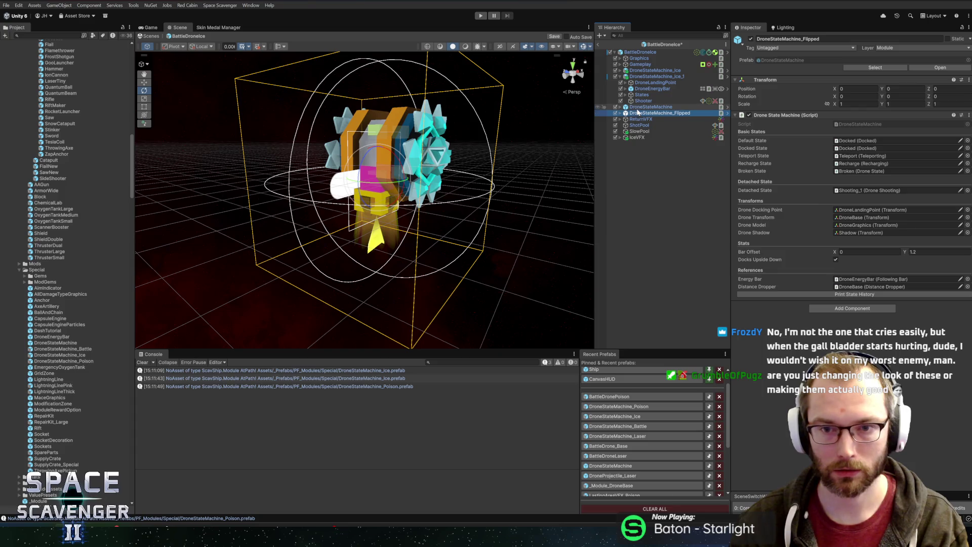
pyautogui.click(637, 108)
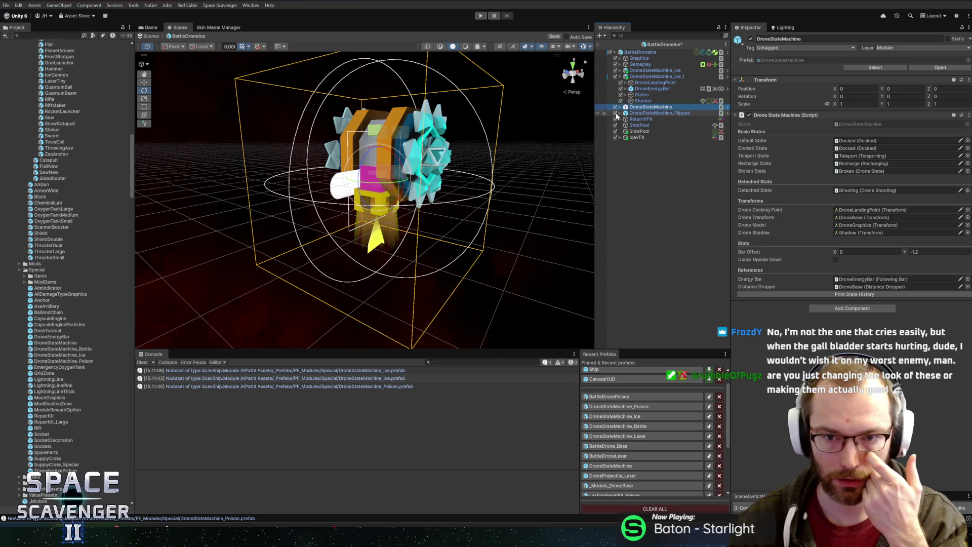
pyautogui.click(615, 108)
pyautogui.click(643, 148)
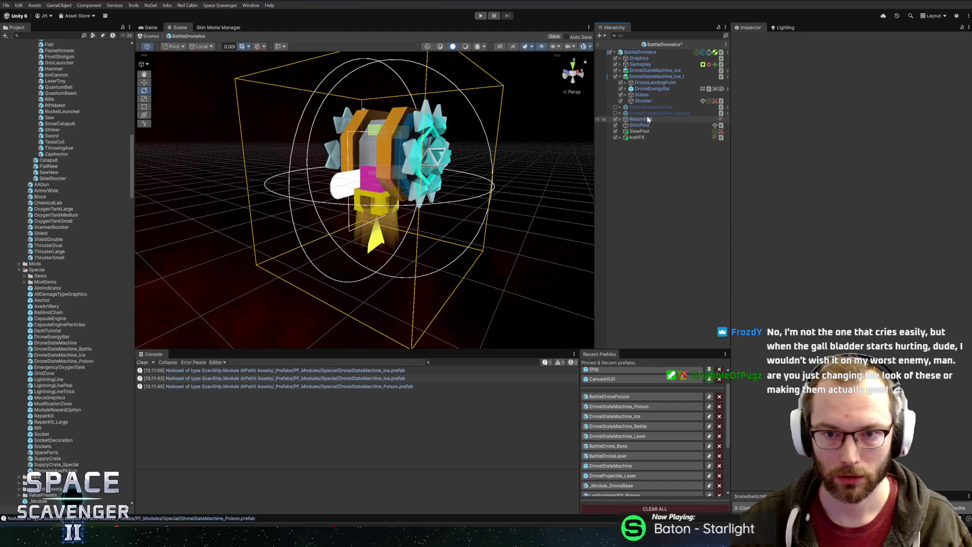
pyautogui.click(646, 124)
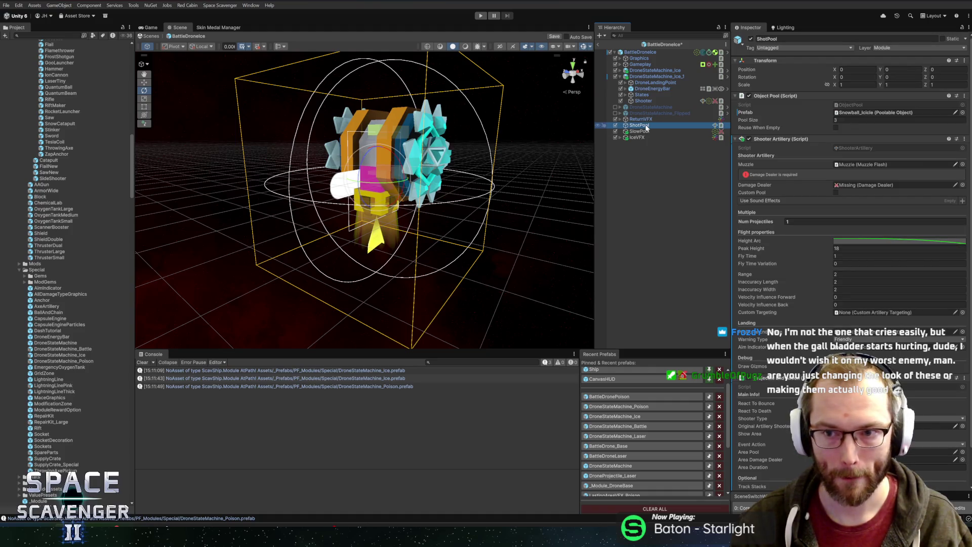
# Step: Review the DroneStateMachine_Poison Shooter's components, then open DroneStateMachine_Ice
pyautogui.click(622, 407)
pyautogui.click(464, 273)
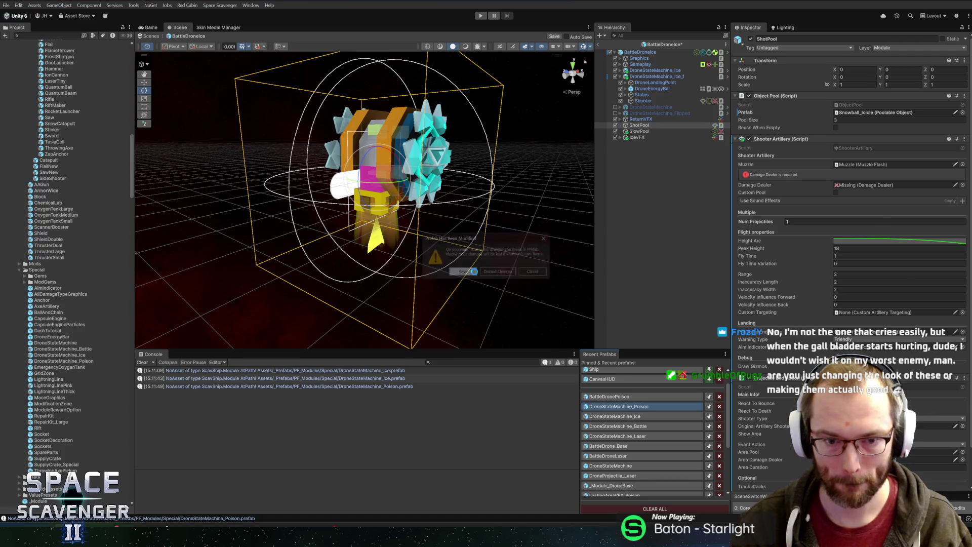
pyautogui.scroll(4, 449, 189)
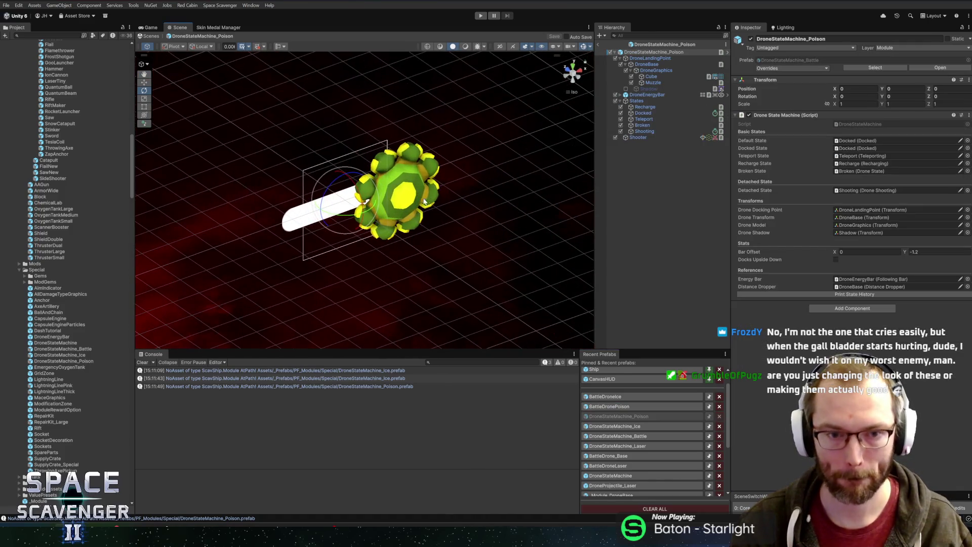
pyautogui.click(655, 138)
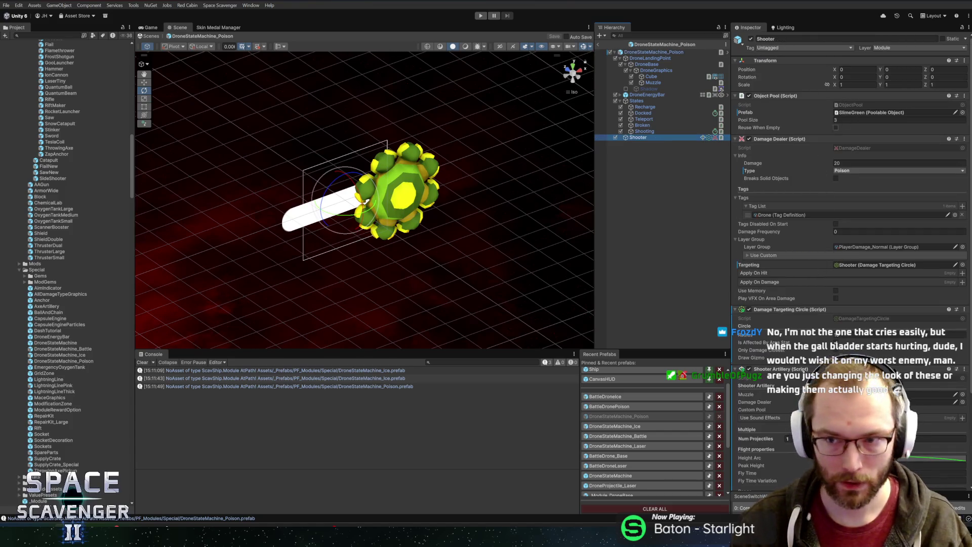
pyautogui.scroll(-4, 788, 265)
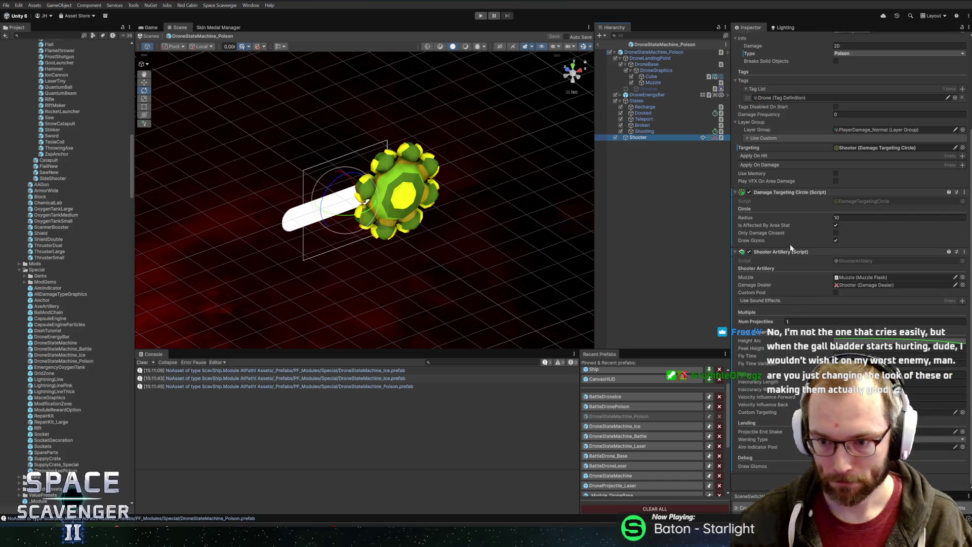
pyautogui.moveTo(653, 82); pyautogui.dragTo(861, 278)
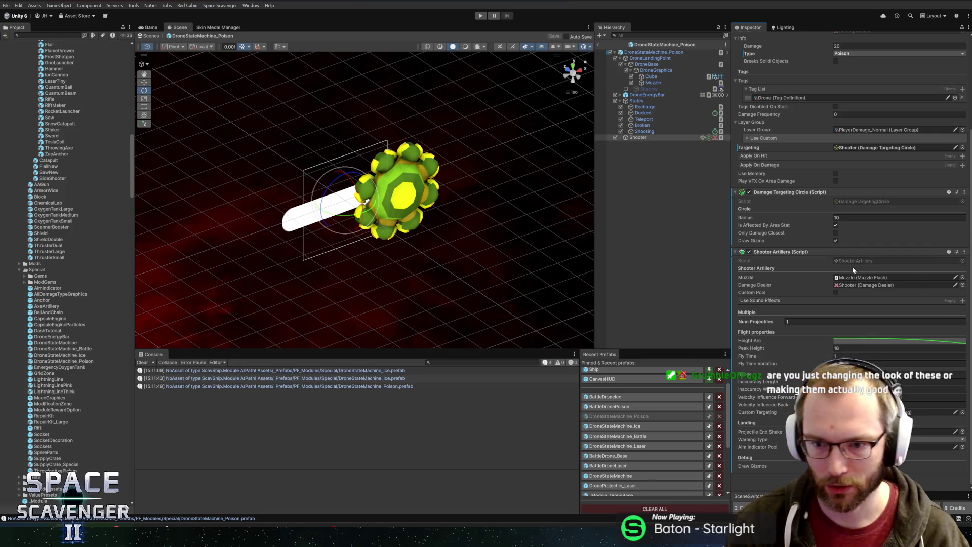
pyautogui.scroll(5, 907, 309)
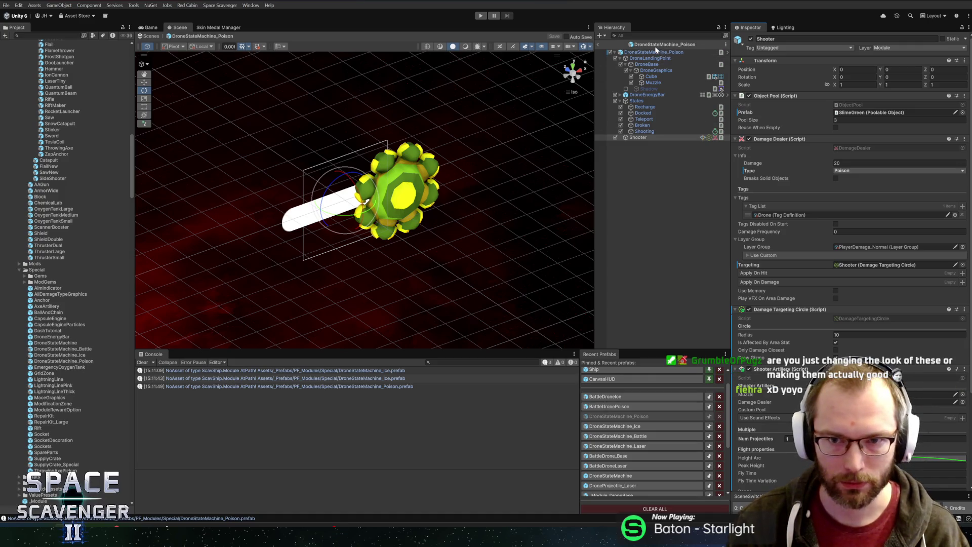
pyautogui.doubleClick(60, 355)
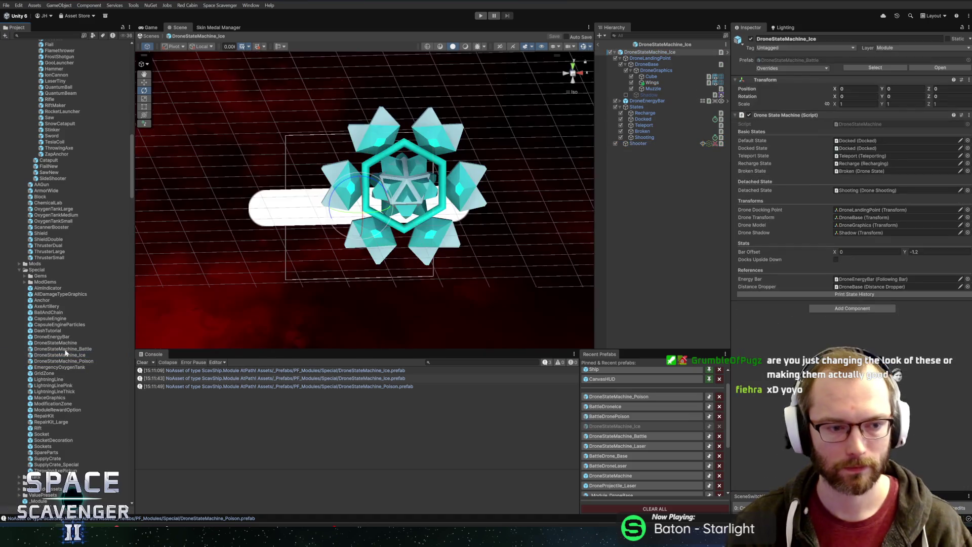
# Step: Give the Ice Shooter Snowball_Icicle as its pooled projectile and Ice damage type
pyautogui.click(651, 144)
pyautogui.click(887, 114)
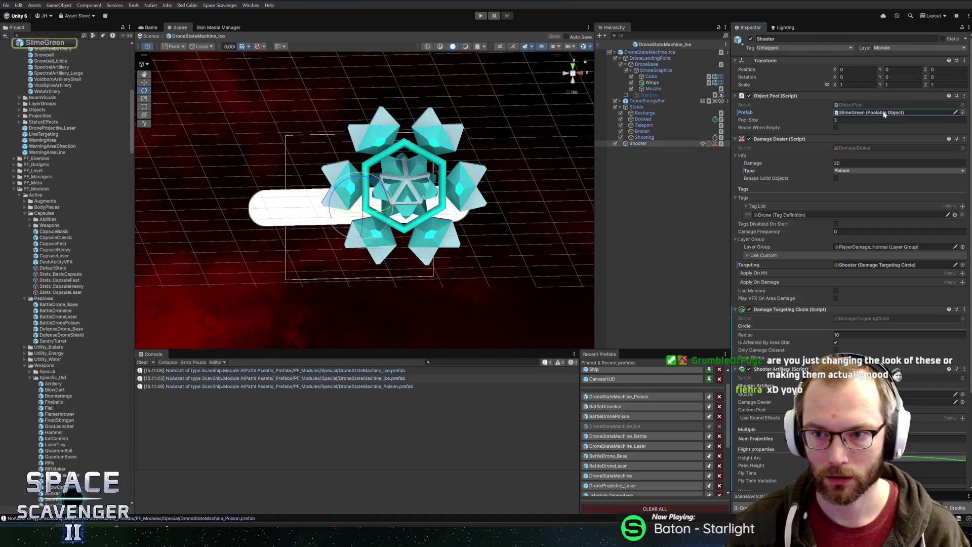
pyautogui.scroll(5, 36, 201)
pyautogui.moveTo(36, 201)
pyautogui.mouseDown()
pyautogui.moveTo(304, 162)
pyautogui.moveTo(852, 111)
pyautogui.mouseUp()
pyautogui.click(850, 171)
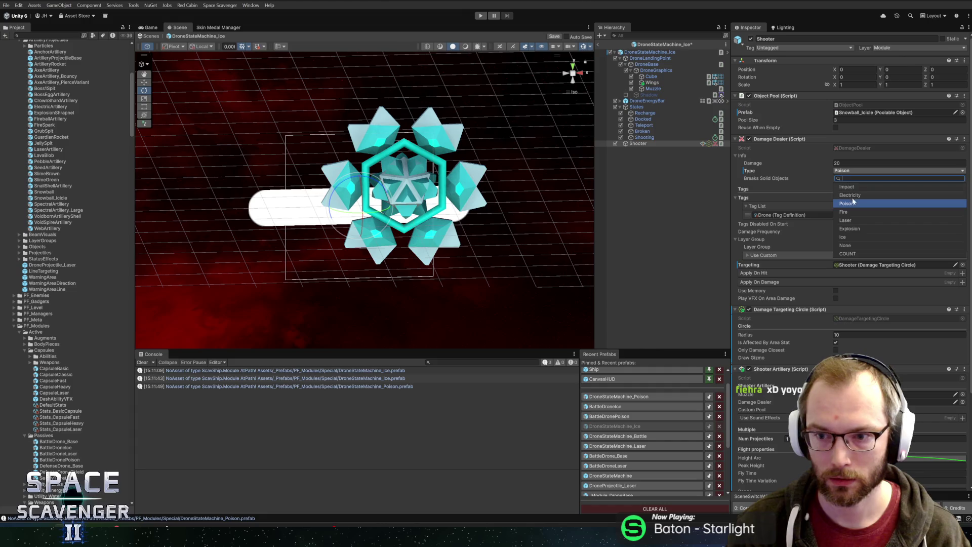
pyautogui.click(849, 238)
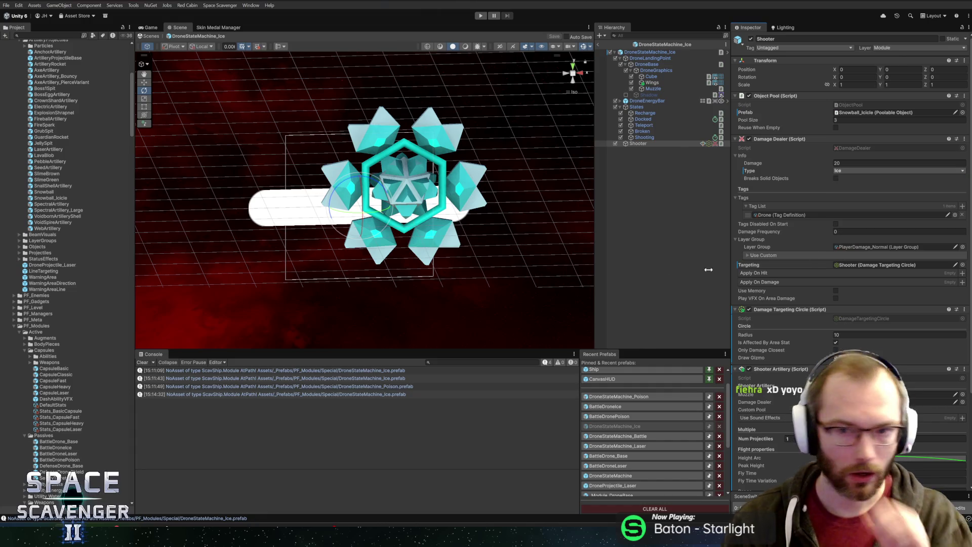
pyautogui.click(623, 396)
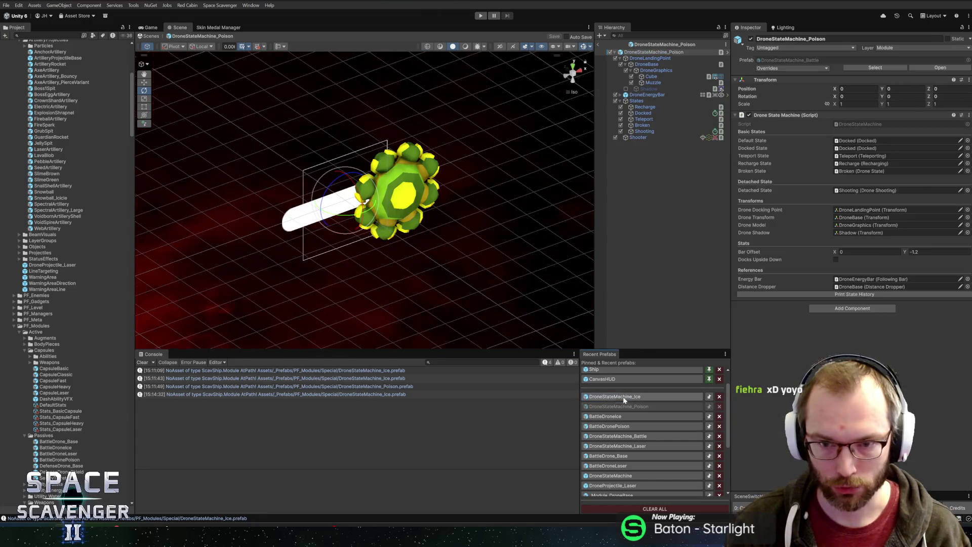
pyautogui.click(628, 139)
pyautogui.scroll(-5, 848, 304)
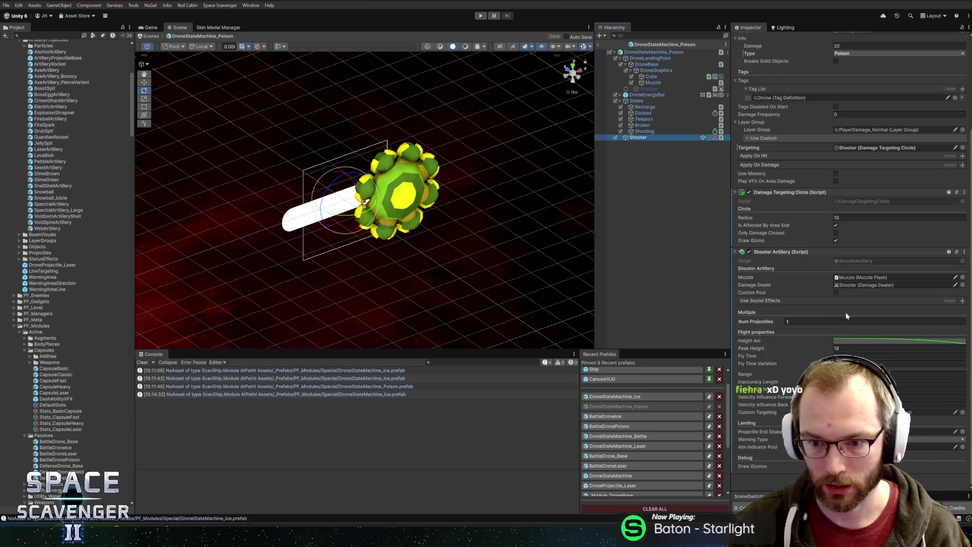
pyautogui.scroll(5, 817, 310)
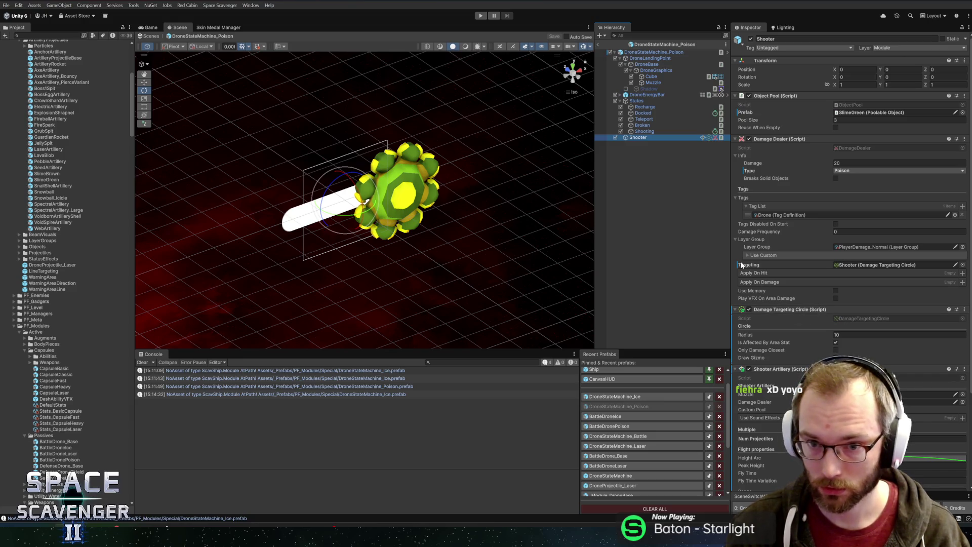
pyautogui.click(610, 426)
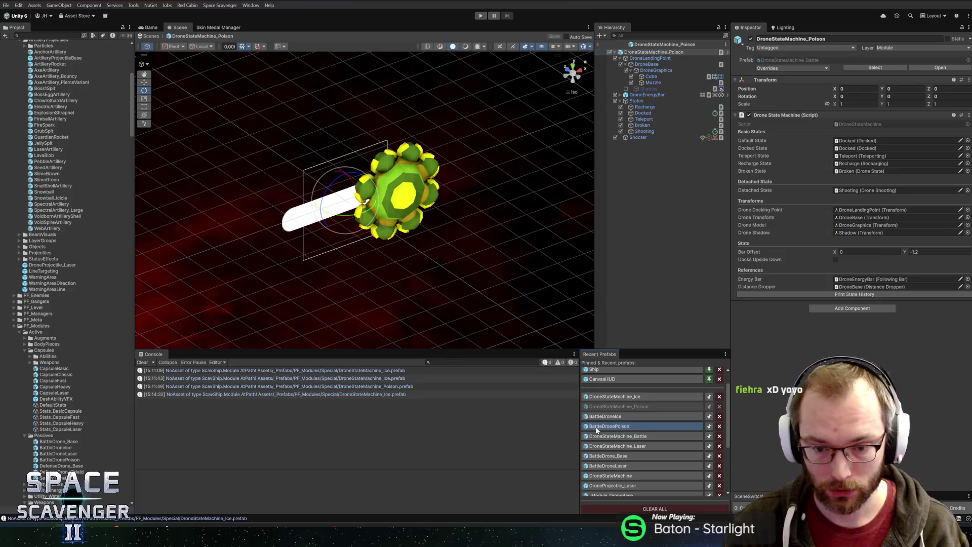
pyautogui.click(641, 120)
pyautogui.click(639, 113)
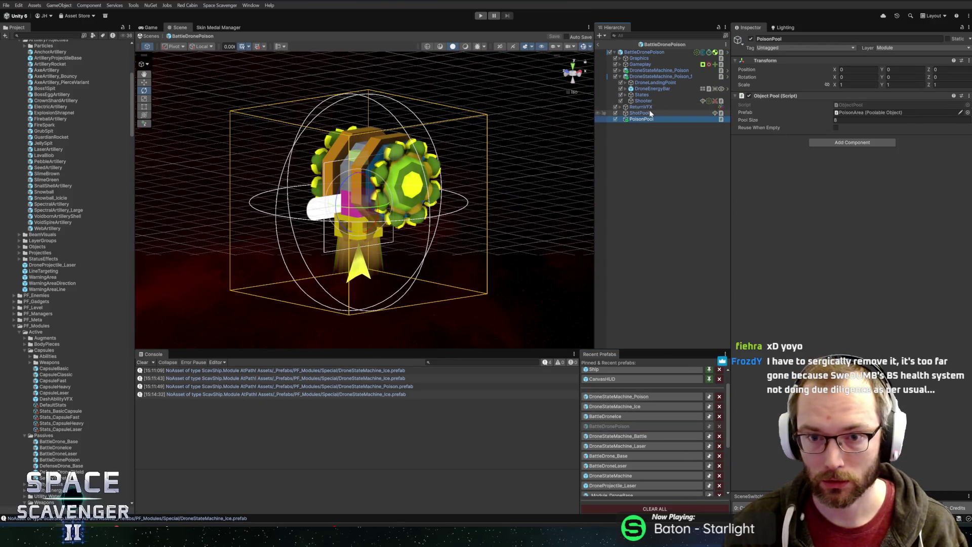
pyautogui.scroll(-2, 785, 208)
pyautogui.rightClick(806, 337)
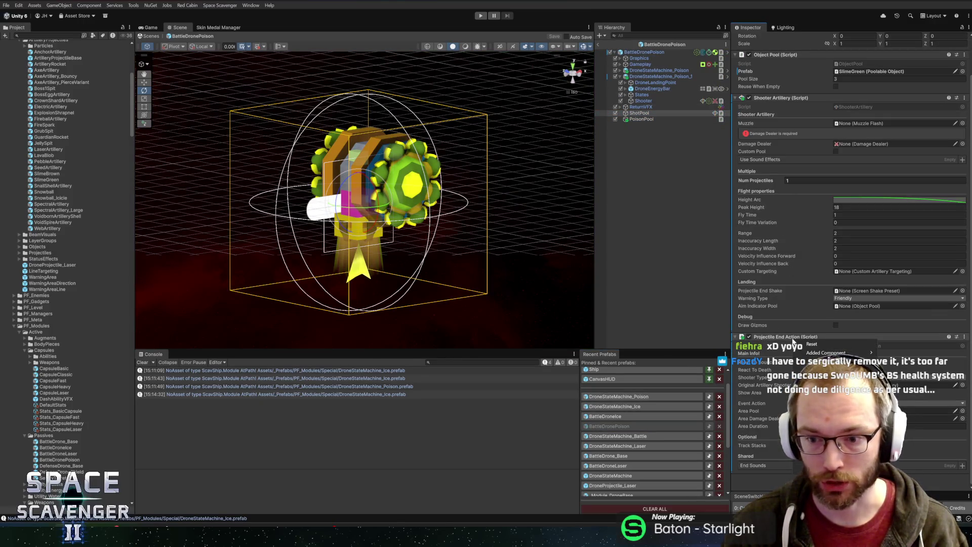
pyautogui.press('Escape')
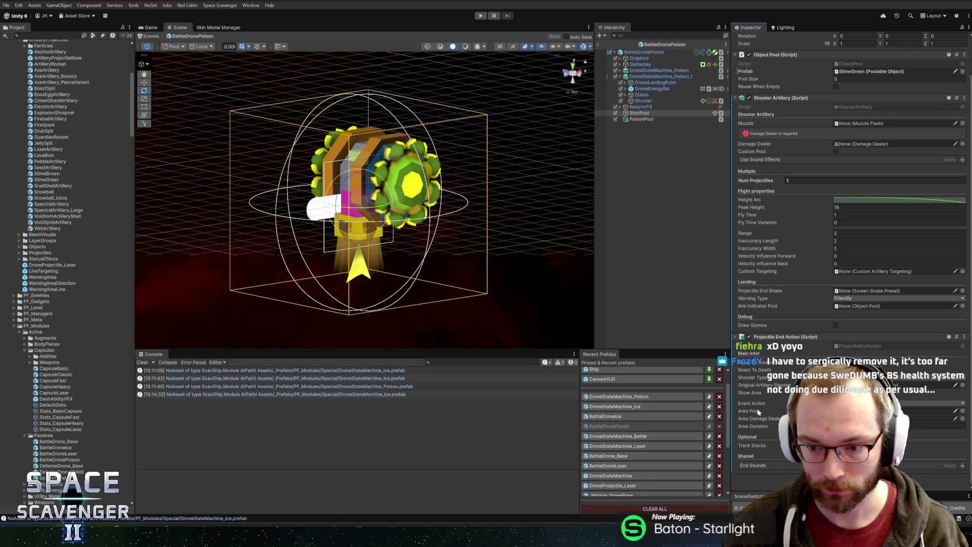
pyautogui.scroll(2, 808, 249)
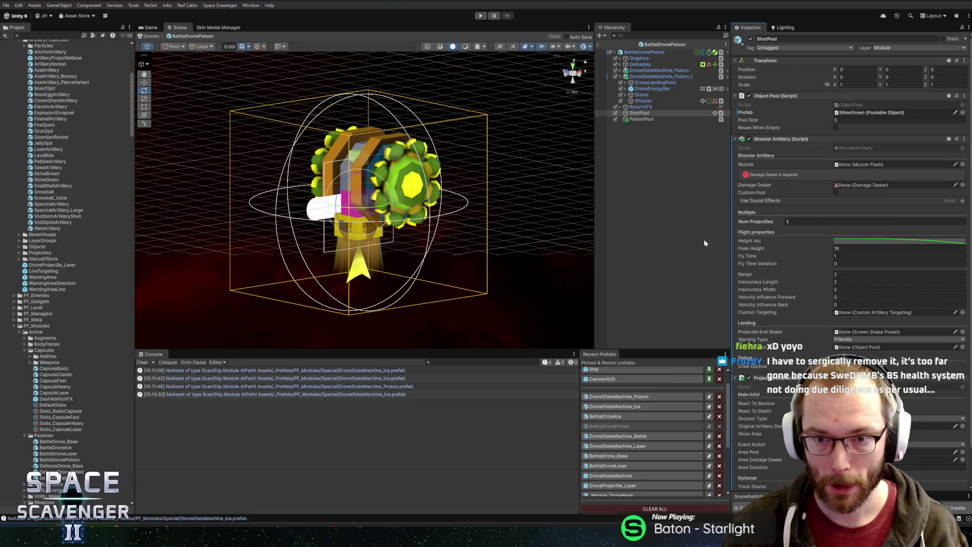
pyautogui.click(623, 398)
pyautogui.click(639, 138)
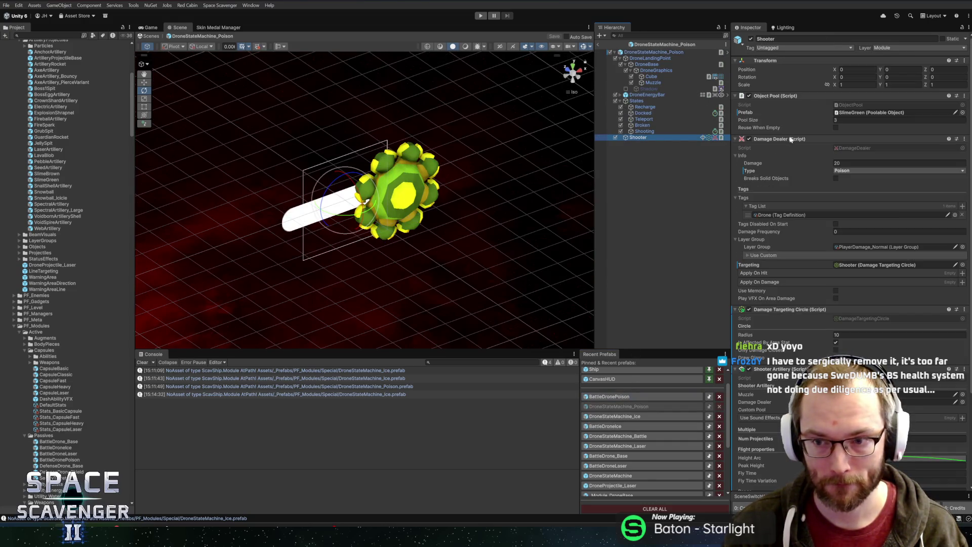
# Step: Copy the Poison Shooter's Damage Dealer component and widen the Inspector properties area
pyautogui.rightClick(773, 140)
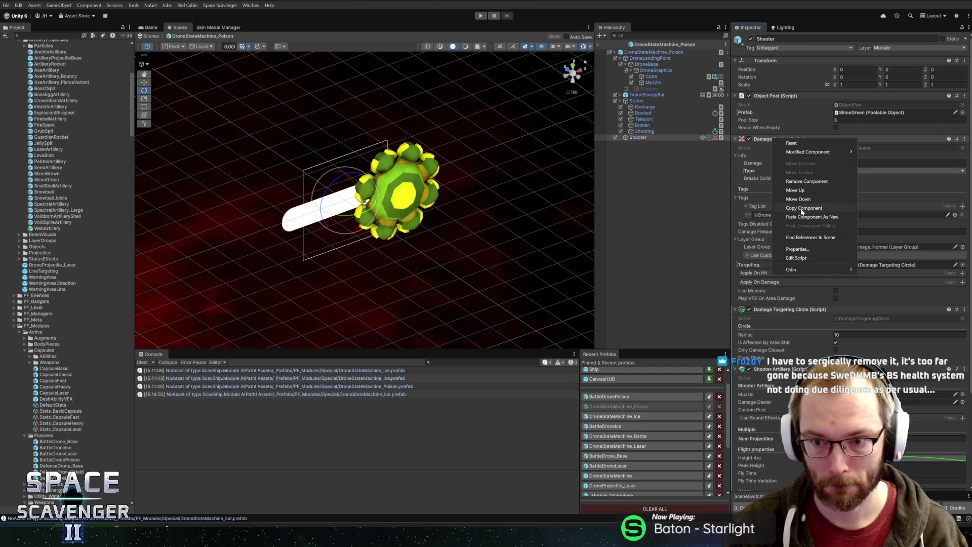
pyautogui.click(811, 208)
pyautogui.scroll(-5, 826, 303)
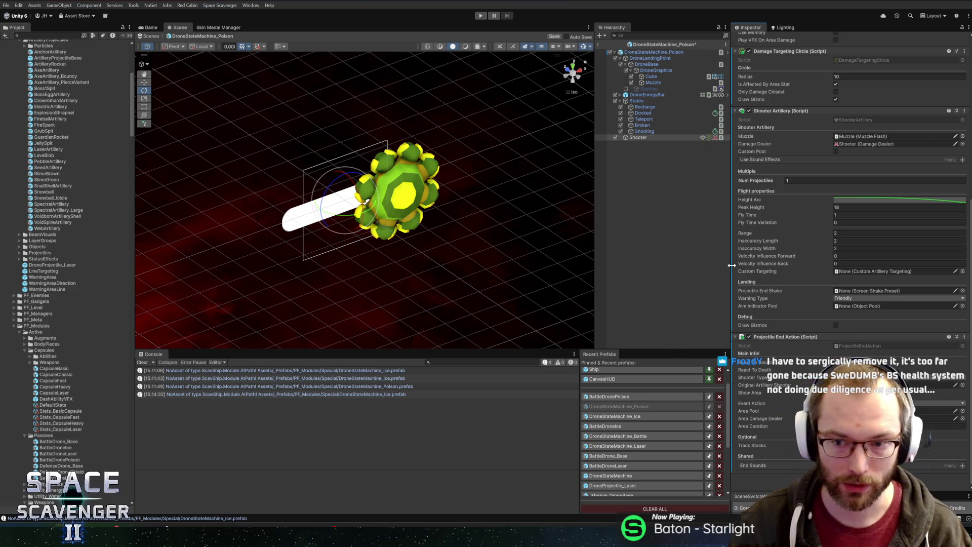
pyautogui.moveTo(732, 265); pyautogui.dragTo(725, 264)
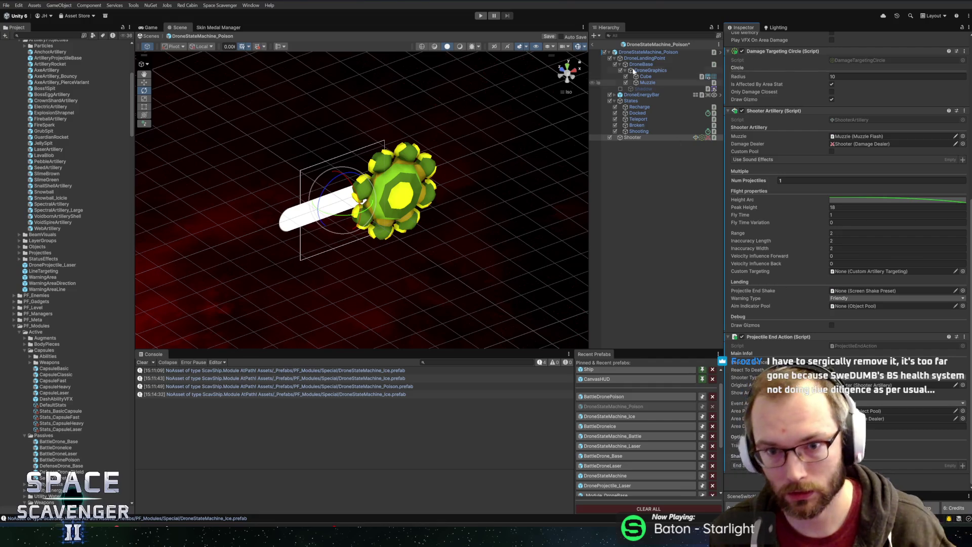
pyautogui.click(608, 398)
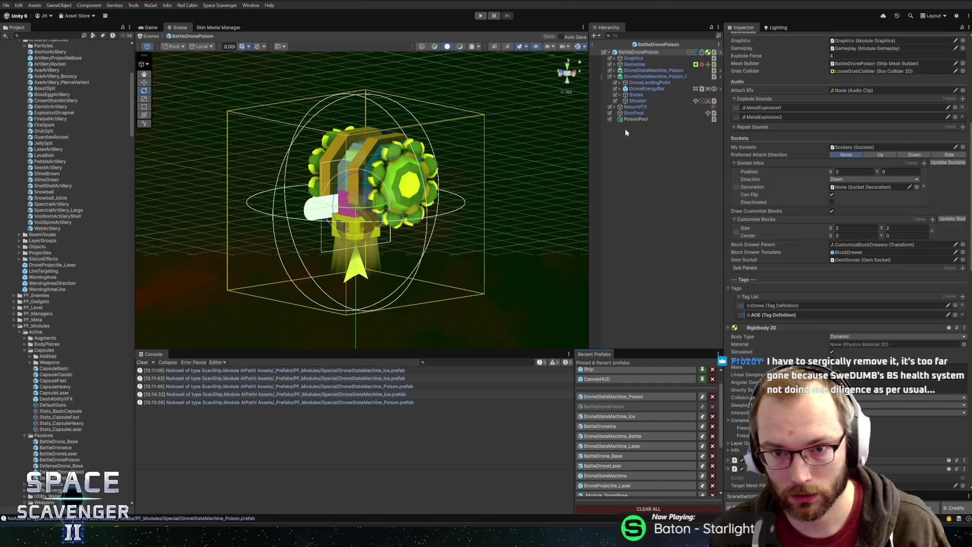
# Step: Inspect the Object Pool component on BattleDronePoison's PoisonPool
pyautogui.click(635, 119)
pyautogui.rightClick(771, 97)
pyautogui.press('Escape')
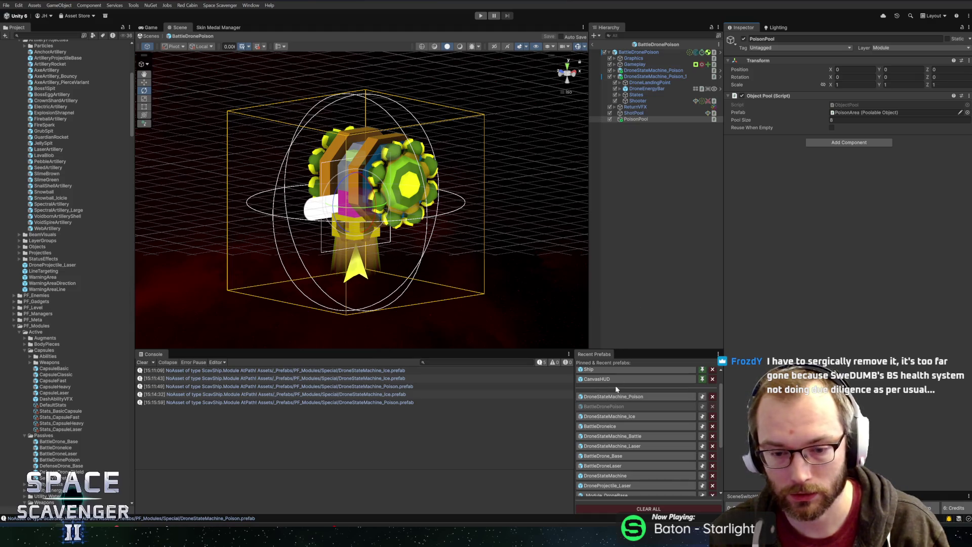
# Step: Assign the Poison Shooter's own Damage Dealer as the Area Damage Dealer and save
pyautogui.click(621, 396)
pyautogui.click(646, 137)
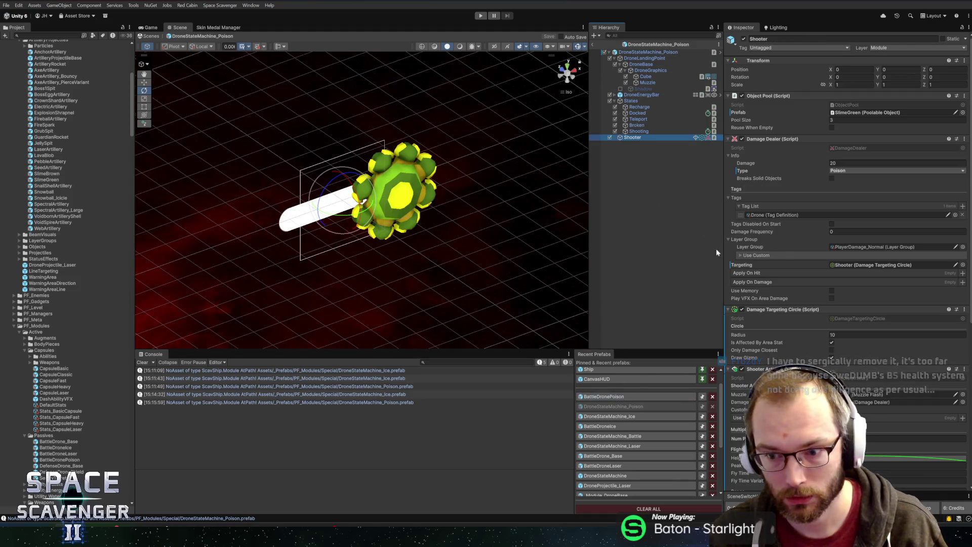
pyautogui.scroll(-5, 760, 264)
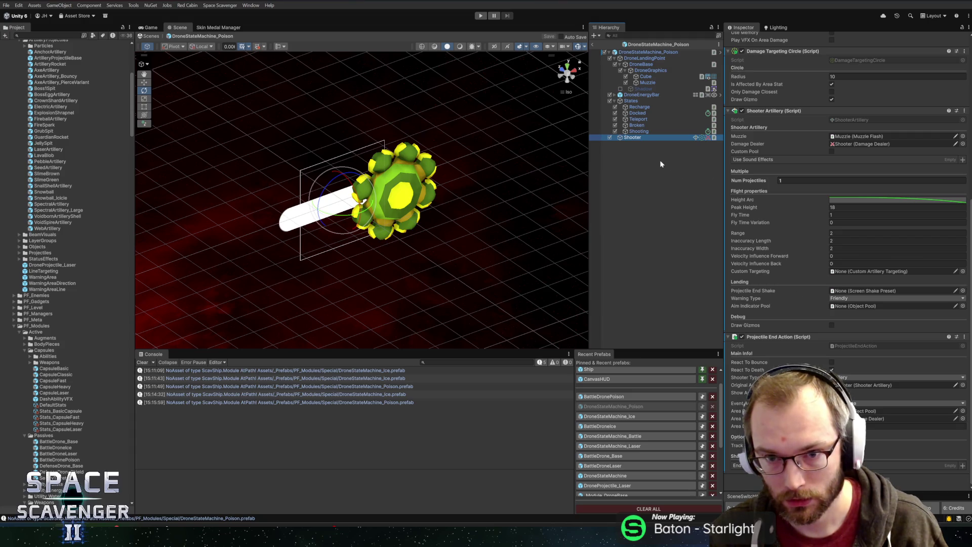
pyautogui.moveTo(674, 137); pyautogui.dragTo(891, 418)
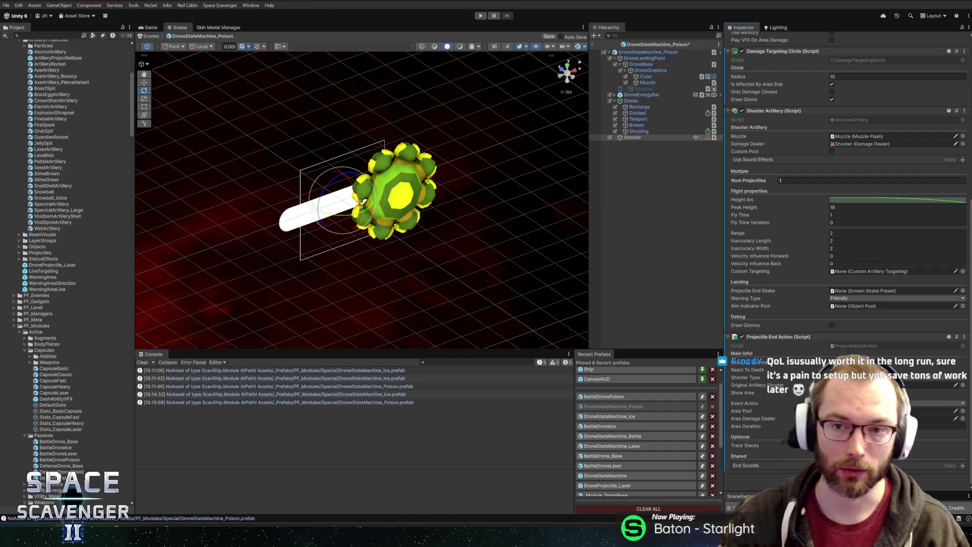
pyautogui.hotkey('ctrl', 's')
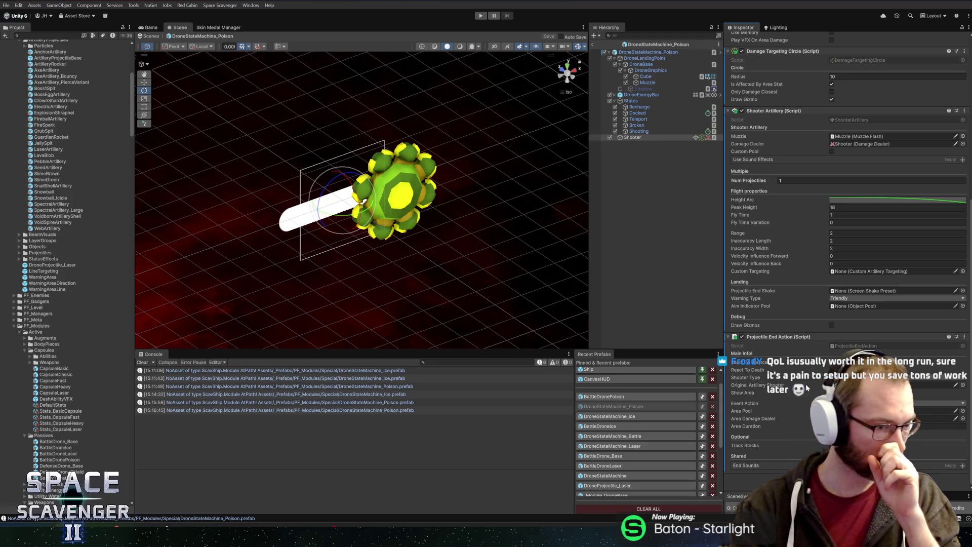
pyautogui.scroll(10, 795, 279)
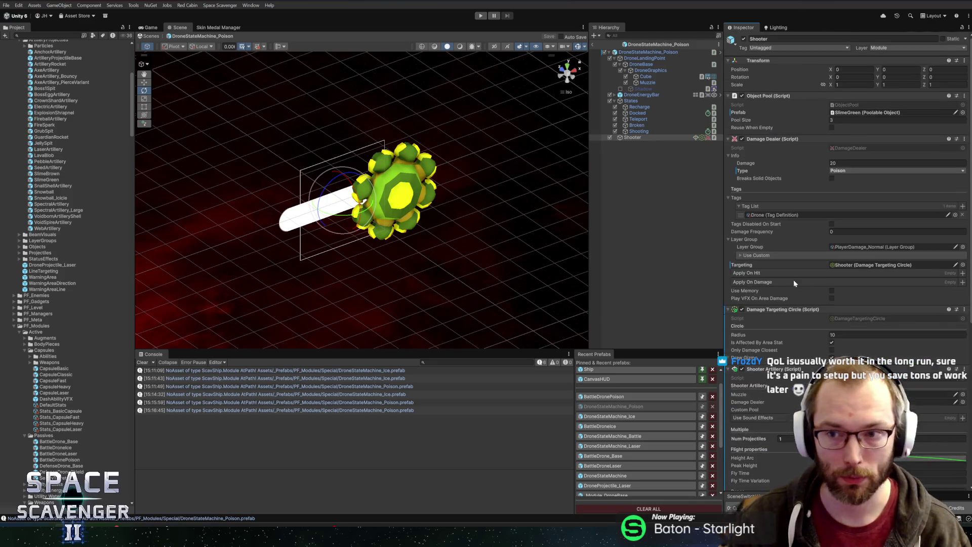
pyautogui.scroll(-3, 800, 292)
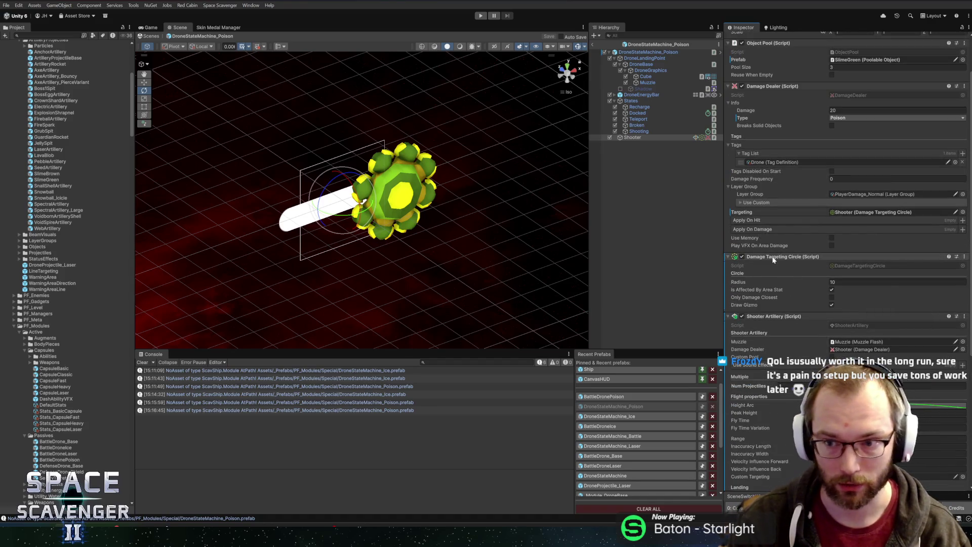
pyautogui.scroll(-12, 773, 217)
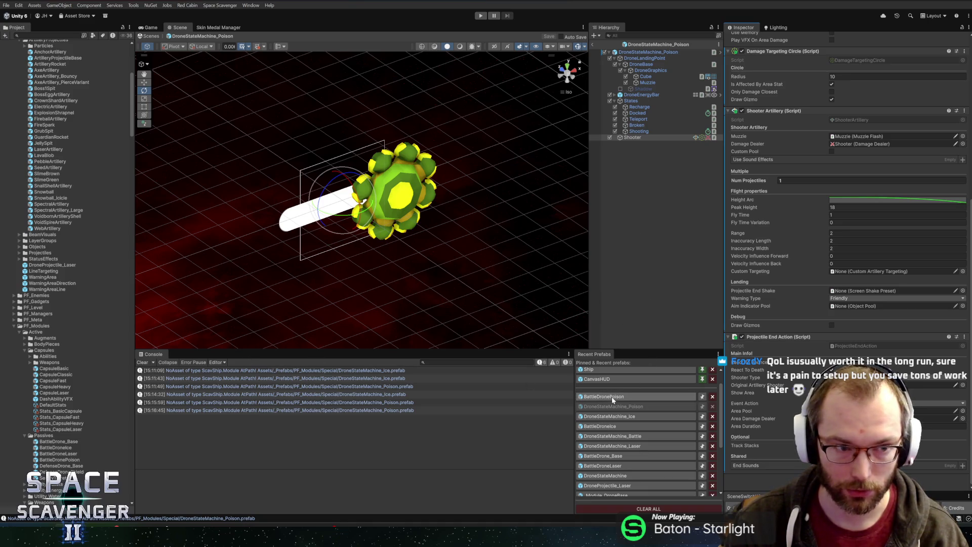
pyautogui.click(600, 416)
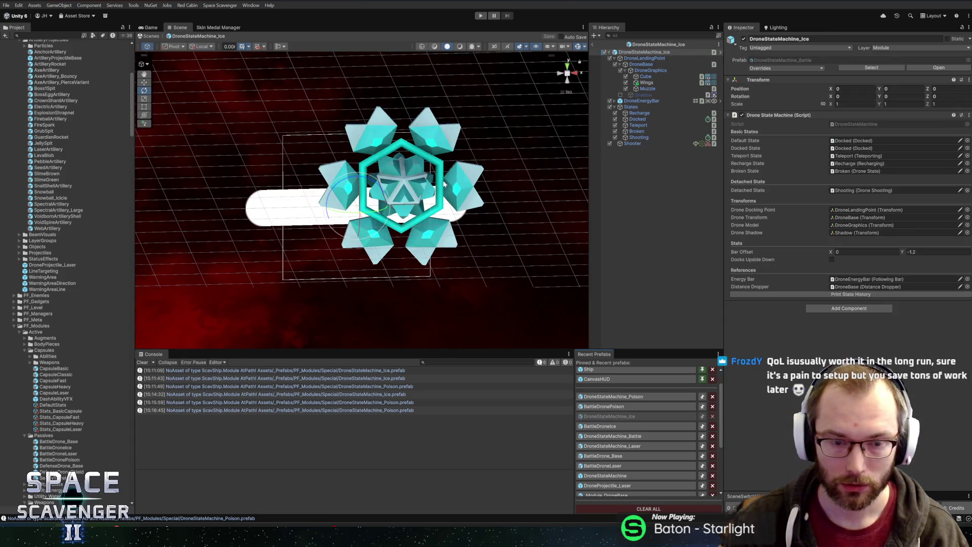
# Step: Select the Ice Shooter, then inspect BattleDroneIce's IceVFX and SlowPool objects
pyautogui.moveTo(384, 183); pyautogui.dragTo(539, 166)
pyautogui.click(632, 144)
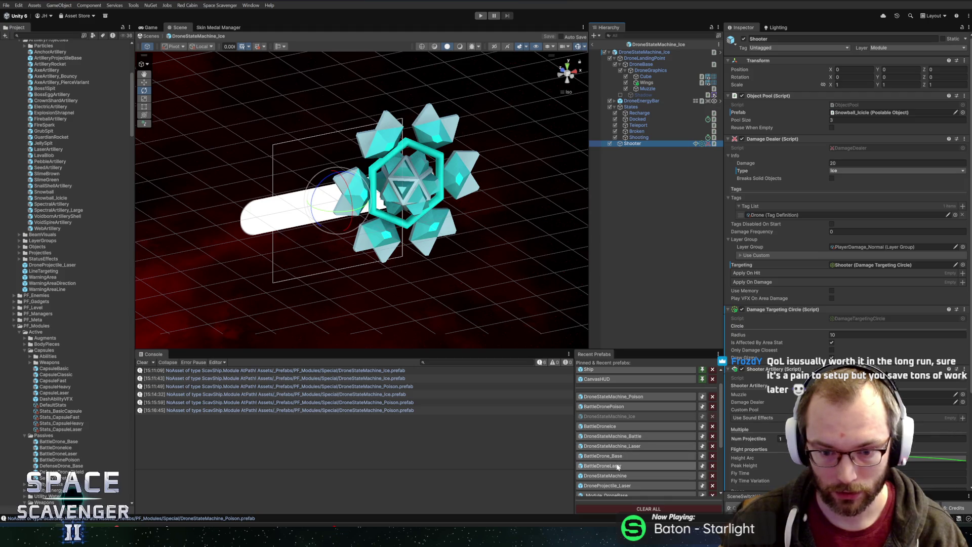
pyautogui.click(627, 426)
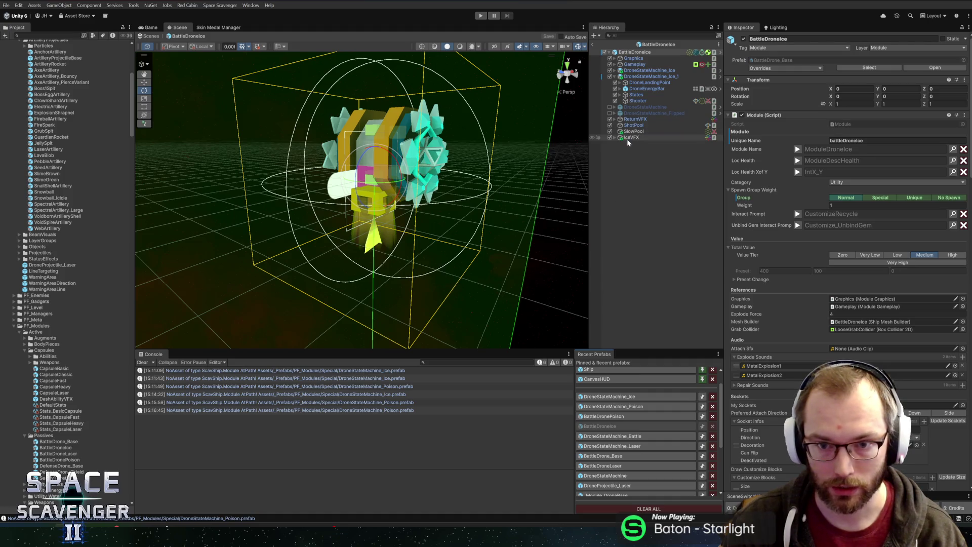
pyautogui.click(628, 137)
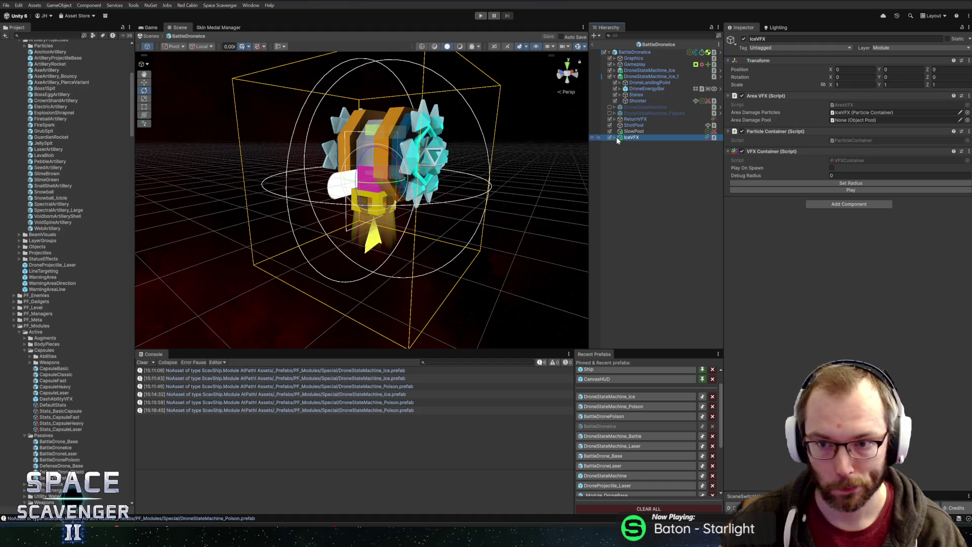
pyautogui.click(615, 137)
pyautogui.click(639, 144)
pyautogui.click(640, 131)
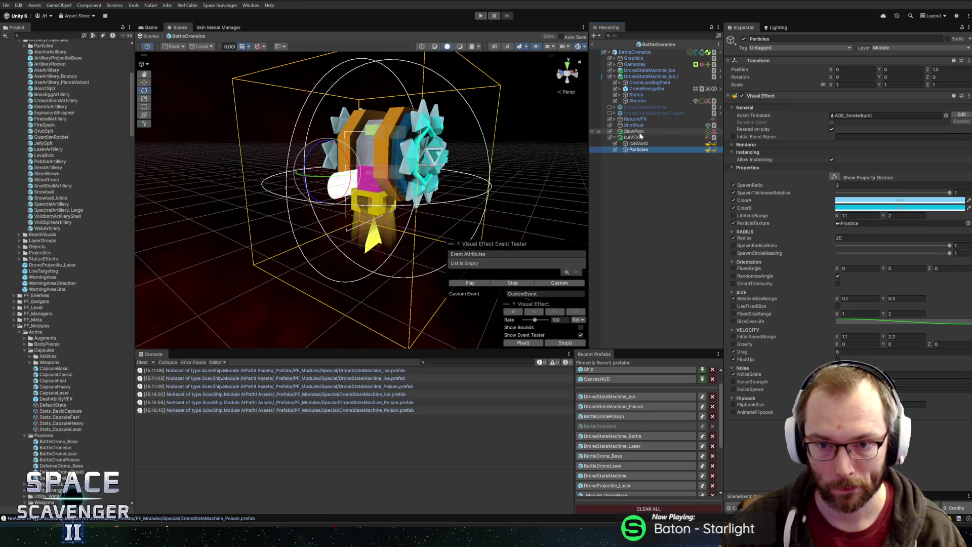
pyautogui.press('Up')
pyautogui.press('Down')
pyautogui.press('Down')
pyautogui.press('Up')
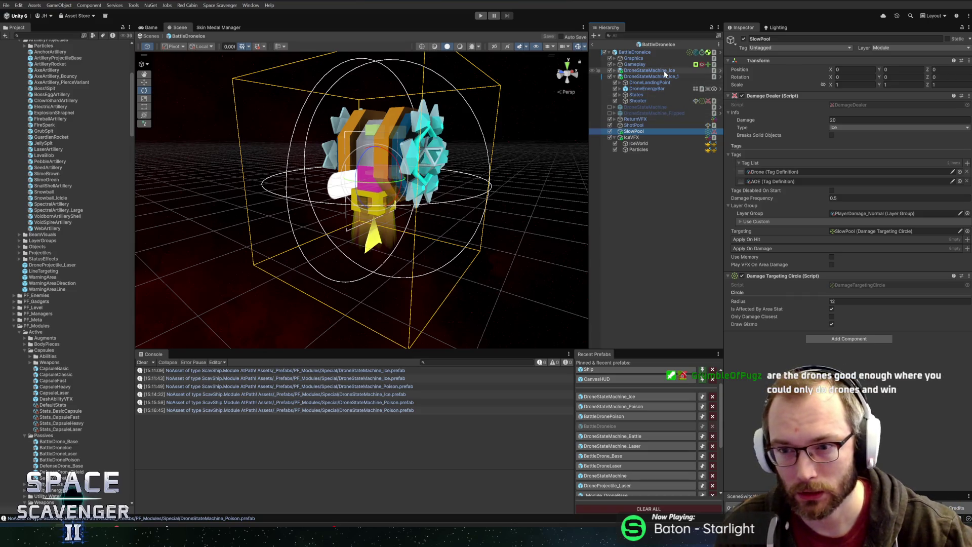
# Step: Inspect the projectile end action component on BattleDroneIce's ShotPool
pyautogui.click(648, 125)
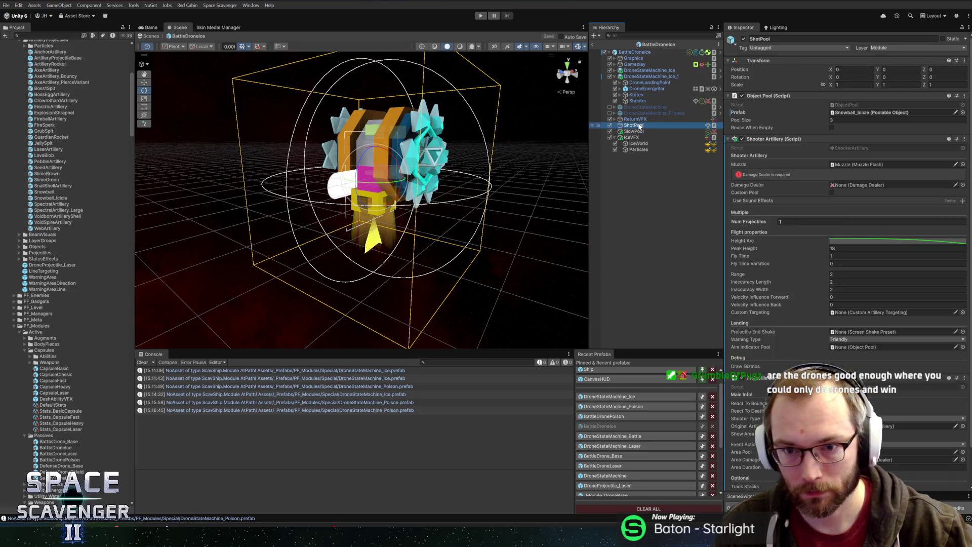
pyautogui.scroll(-2, 809, 297)
pyautogui.rightClick(772, 334)
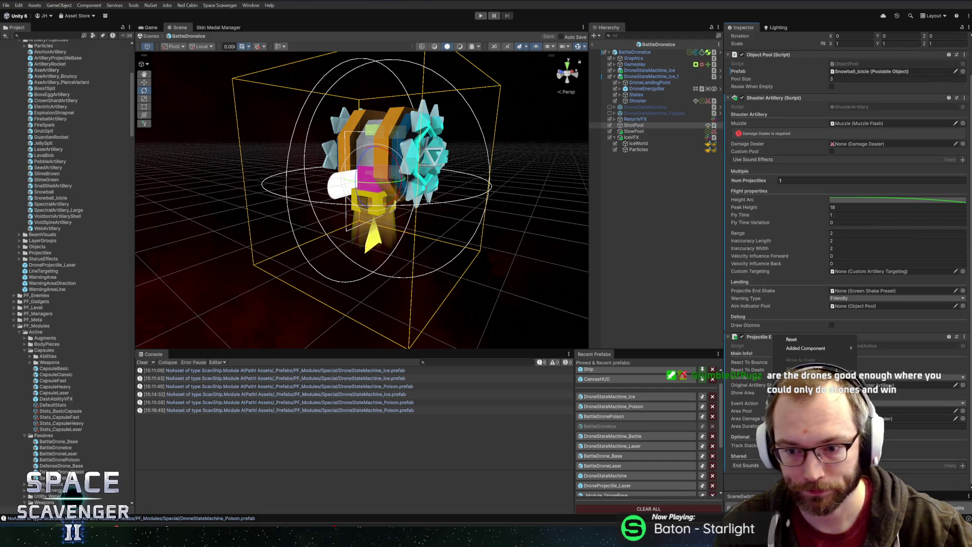
pyautogui.press('Escape')
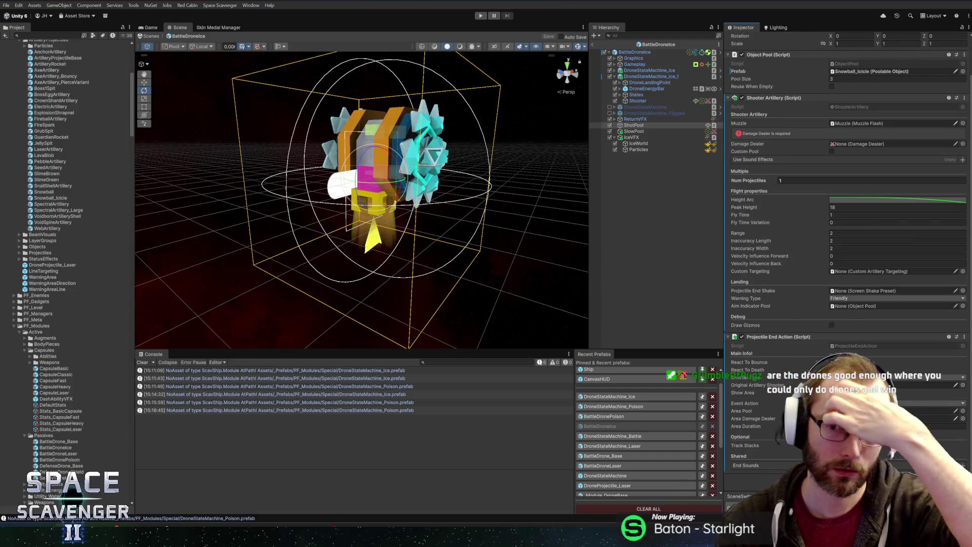
# Step: Link the Ice Shooter's Damage Dealer into Shooter Artillery and save DroneStateMachine_Ice
pyautogui.click(607, 401)
pyautogui.click(643, 144)
pyautogui.rightClick(762, 138)
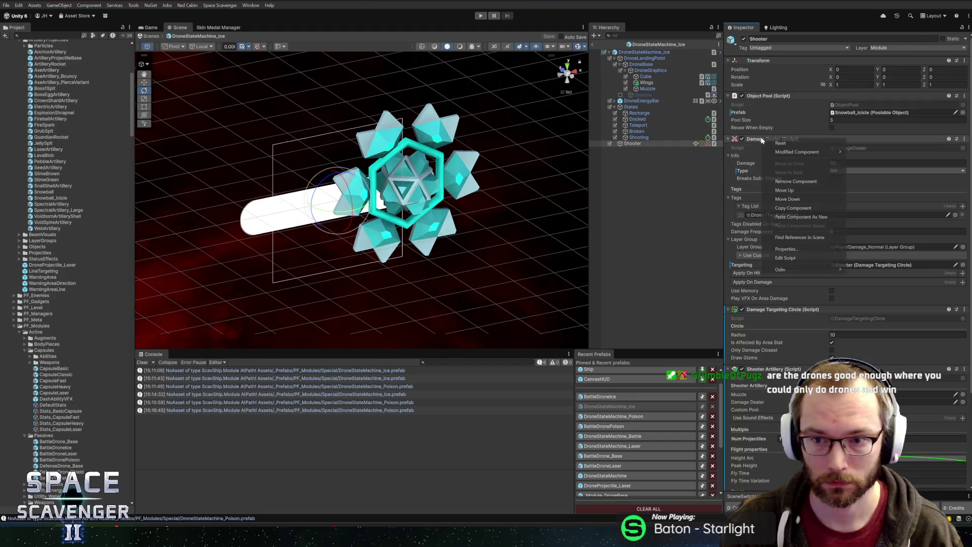
pyautogui.click(801, 216)
pyautogui.scroll(-5, 802, 223)
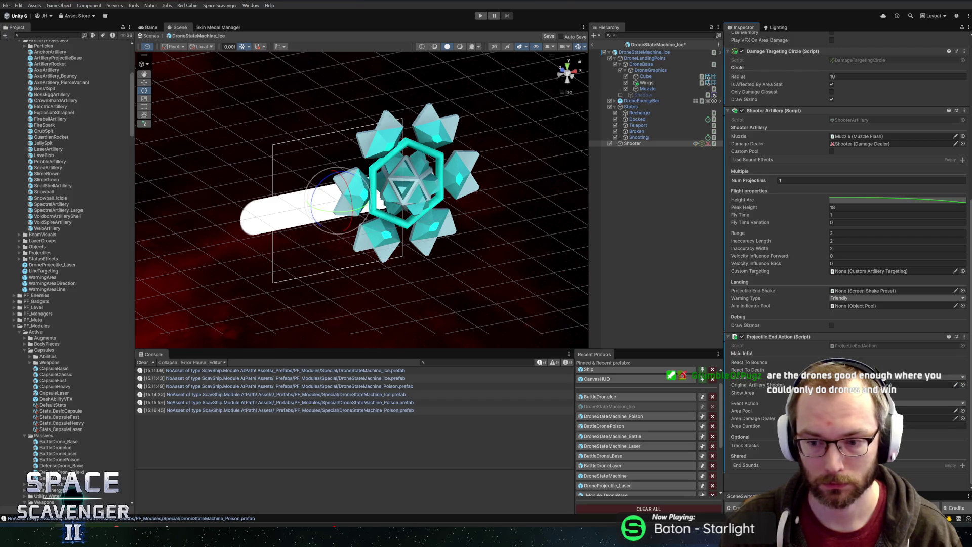
pyautogui.moveTo(729, 238)
pyautogui.mouseDown()
pyautogui.moveTo(875, 383)
pyautogui.moveTo(889, 385)
pyautogui.mouseUp()
pyautogui.hotkey('ctrl', 's')
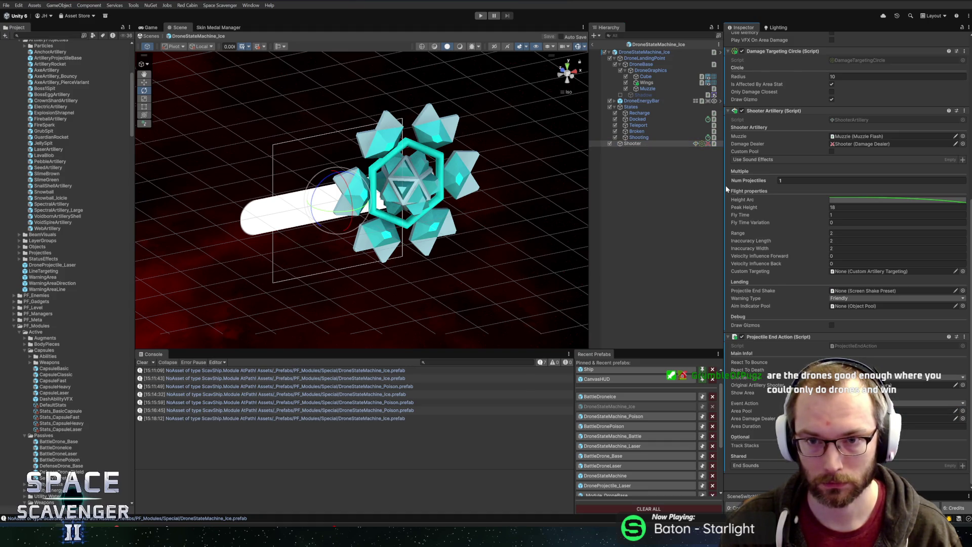
pyautogui.click(606, 398)
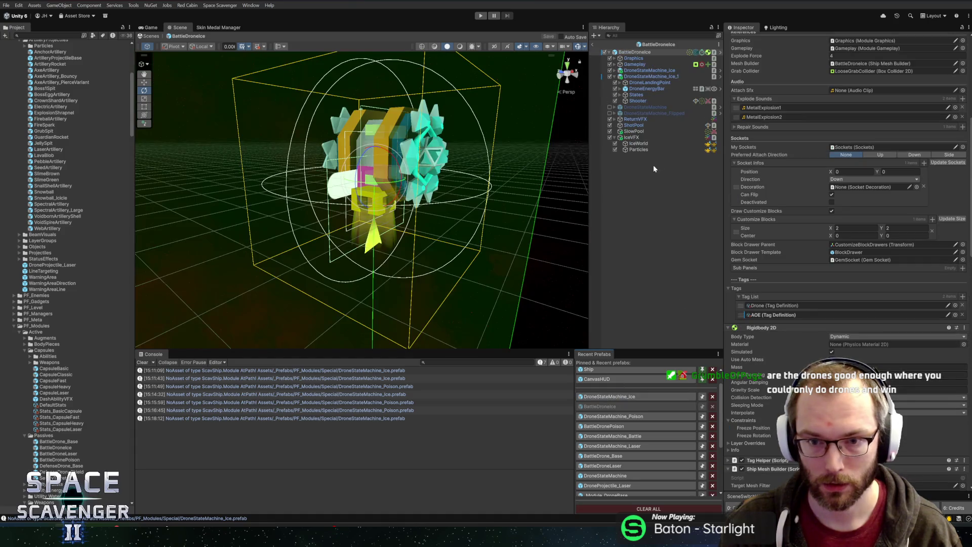
# Step: Check SlowPool's radius, then set the Ice Shooter's Damage Targeting Circle Radius to 12
pyautogui.click(630, 134)
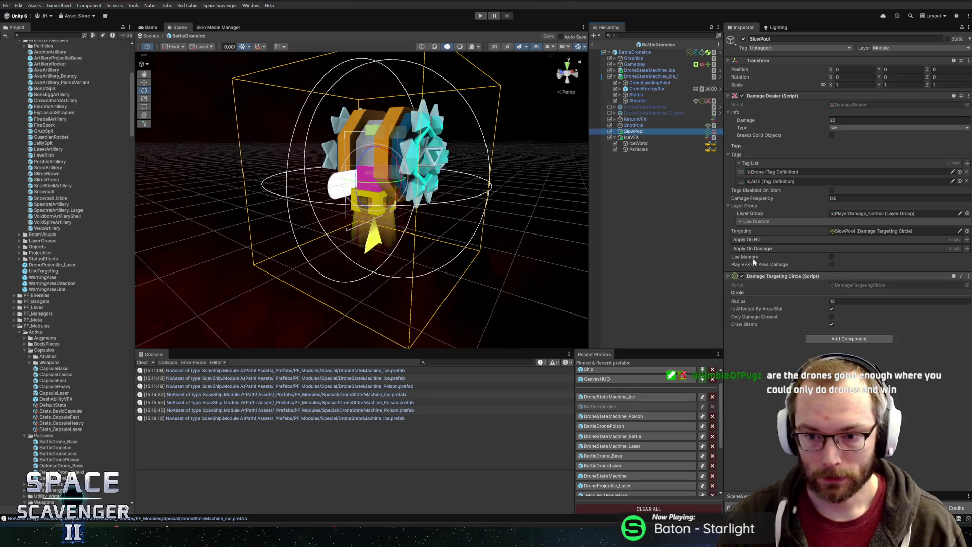
pyautogui.click(833, 301)
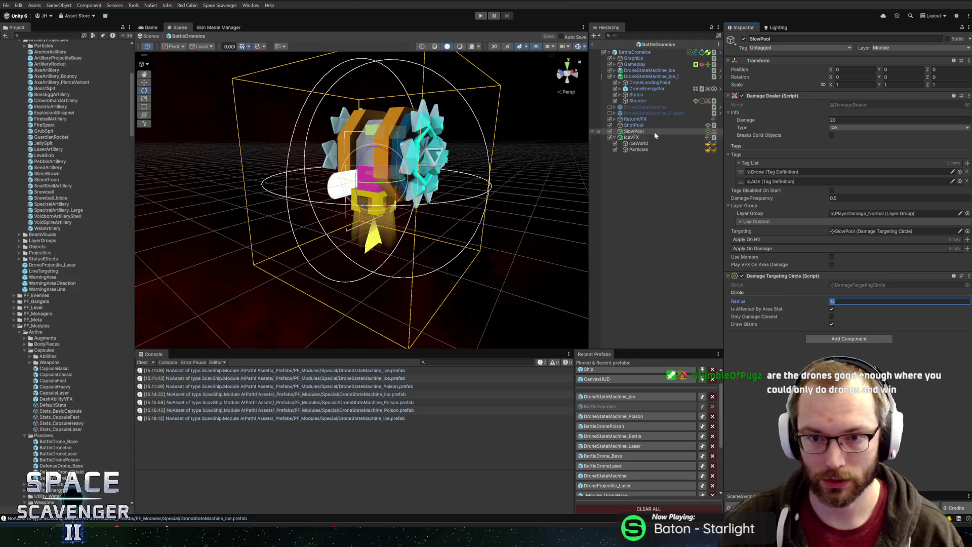
pyautogui.click(633, 101)
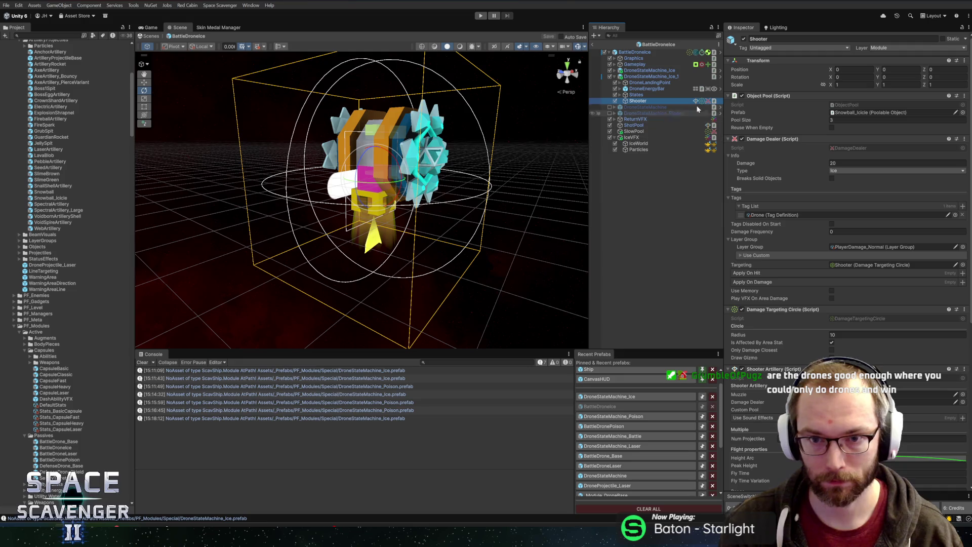
pyautogui.click(720, 77)
pyautogui.click(861, 335)
pyautogui.write('12')
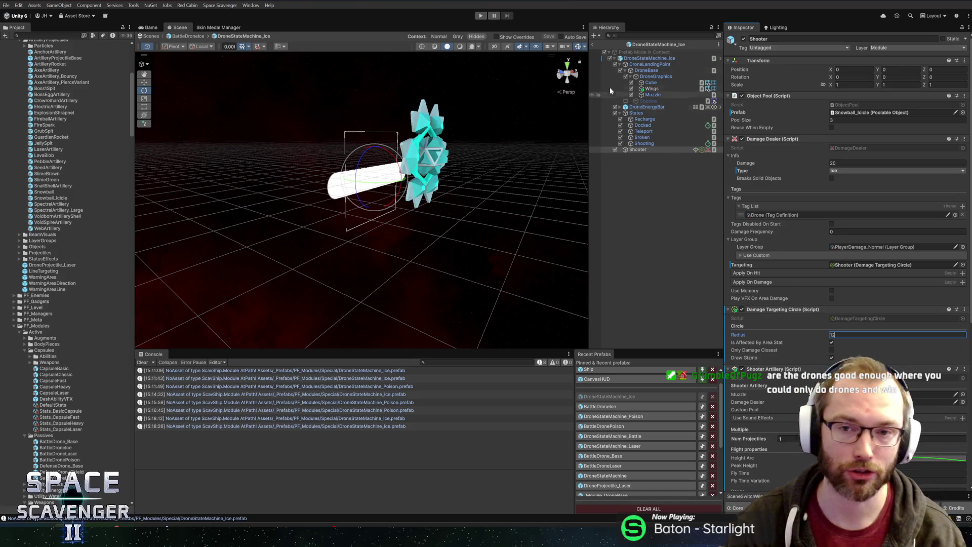
pyautogui.scroll(-5, 808, 290)
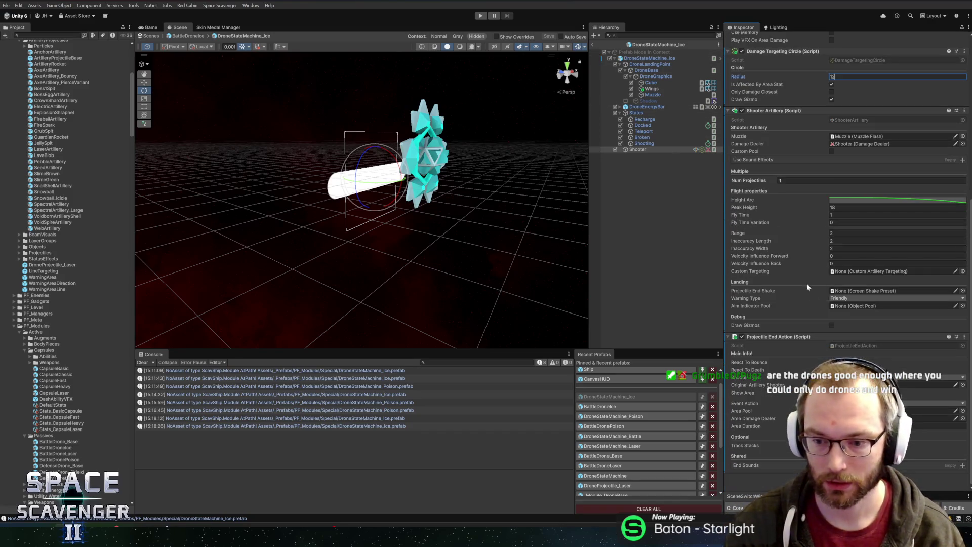
pyautogui.scroll(5, 746, 72)
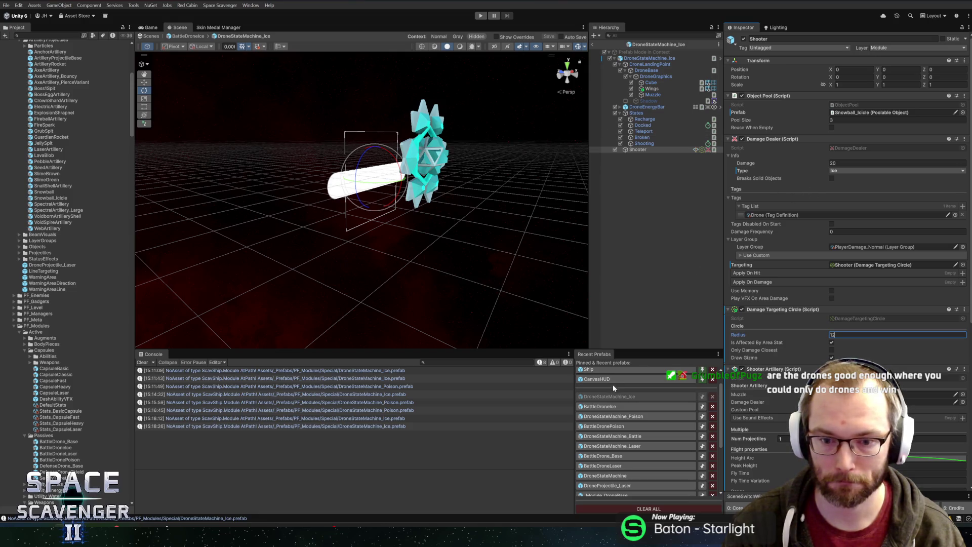
# Step: Compare against SlowPool and the BattleDroneIce root's targeting circle radius of 16
pyautogui.click(600, 406)
pyautogui.click(643, 133)
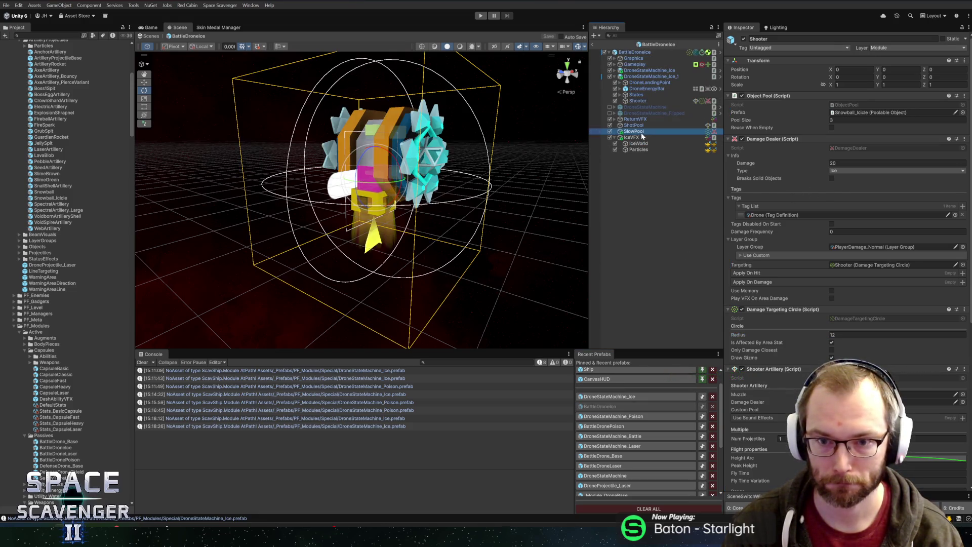
pyautogui.click(661, 52)
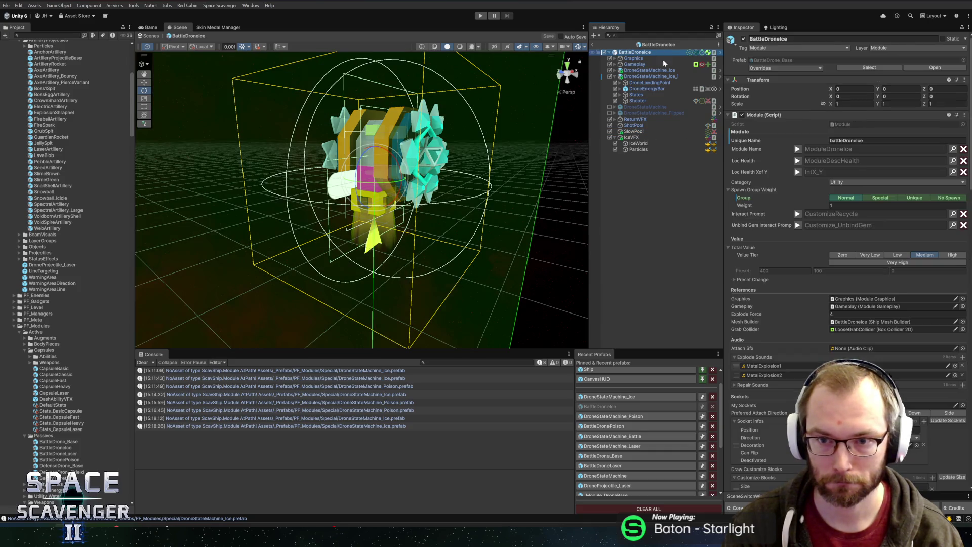
pyautogui.click(635, 132)
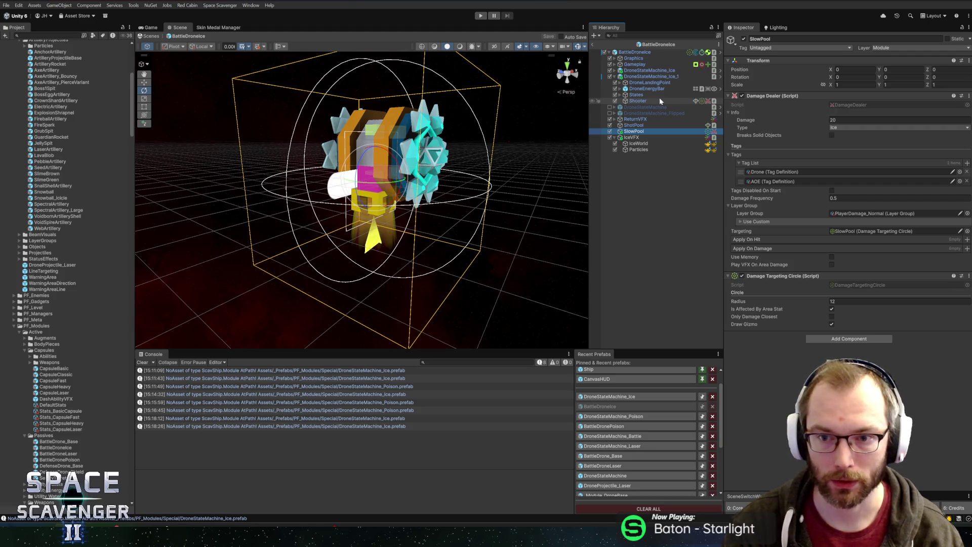
pyautogui.click(628, 53)
pyautogui.scroll(-10, 807, 315)
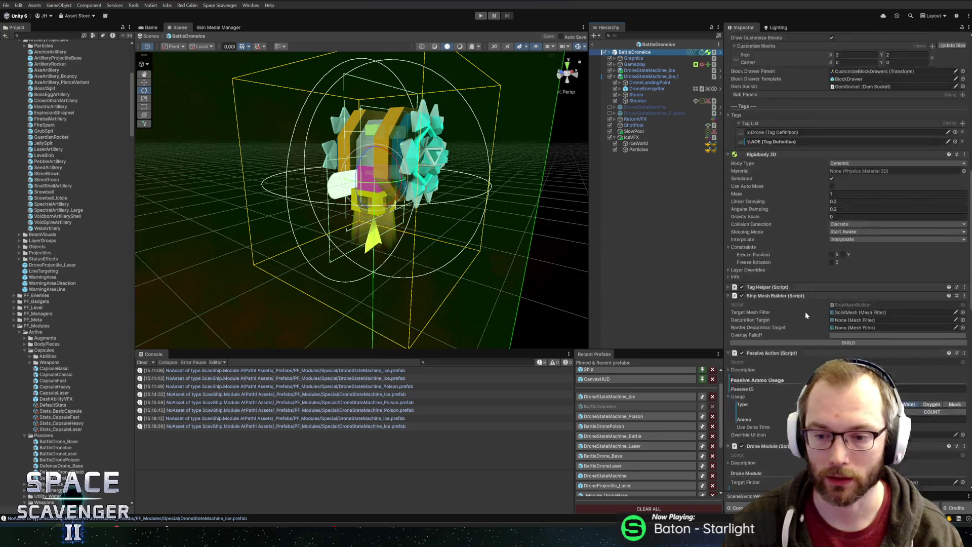
pyautogui.scroll(-15, 807, 315)
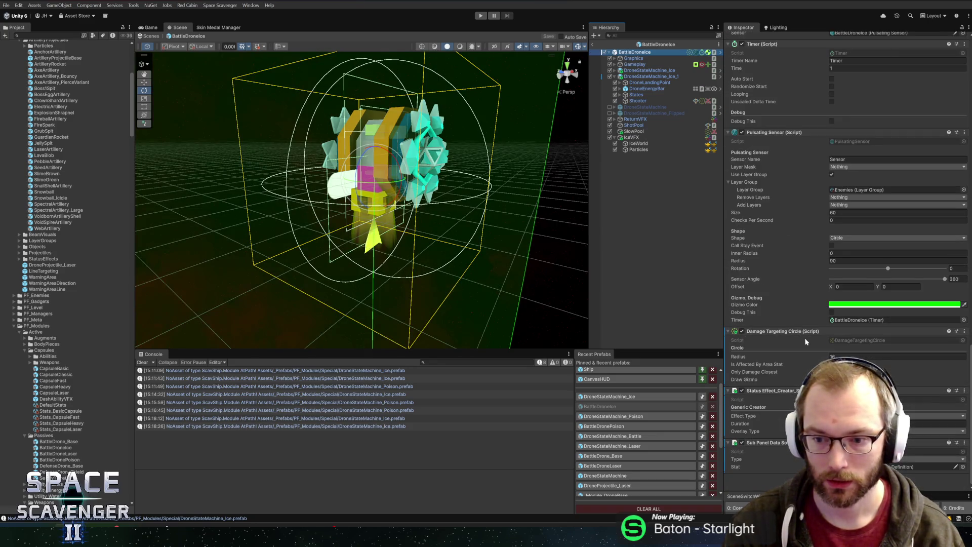
pyautogui.click(791, 357)
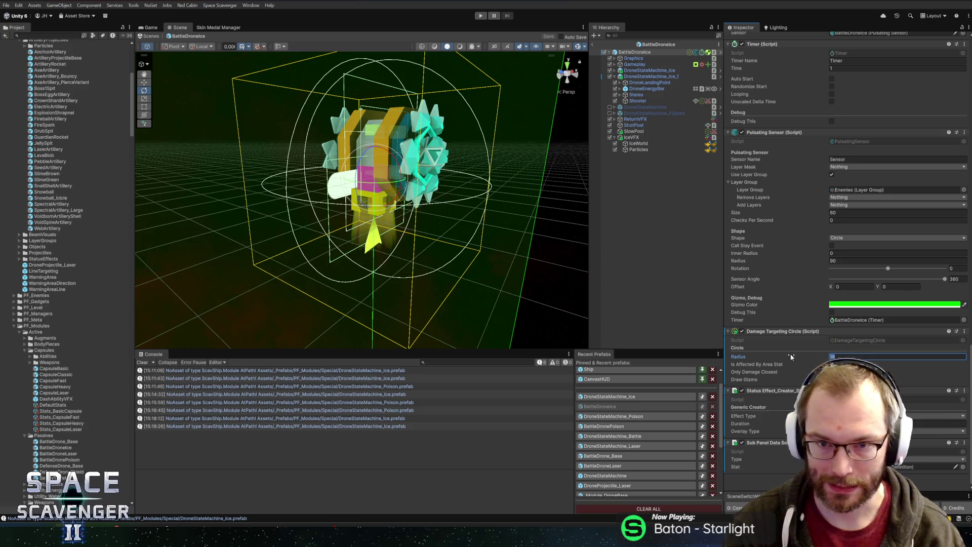
pyautogui.click(626, 398)
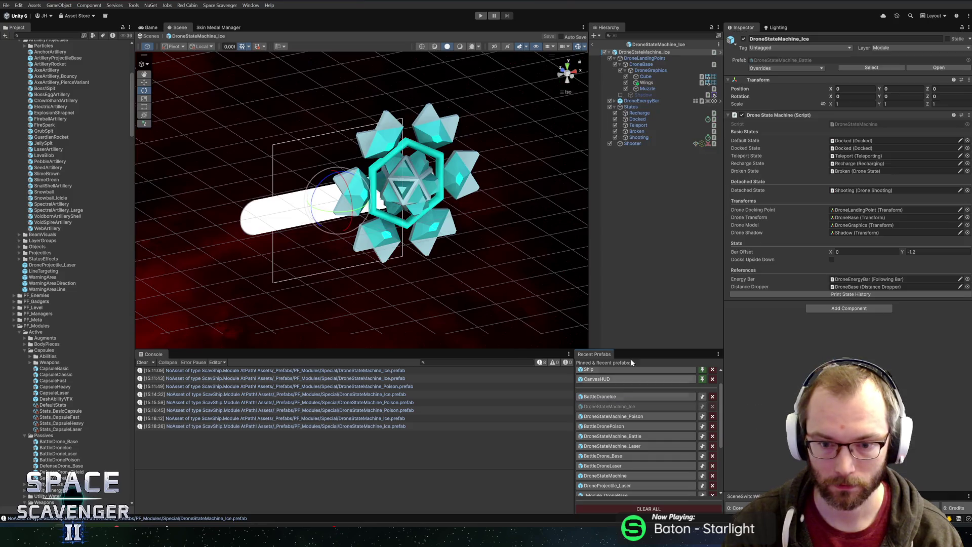
# Step: Give the Ice state machine's Shooter a targeting circle radius of 16 and damage 10
pyautogui.click(643, 143)
pyautogui.click(861, 335)
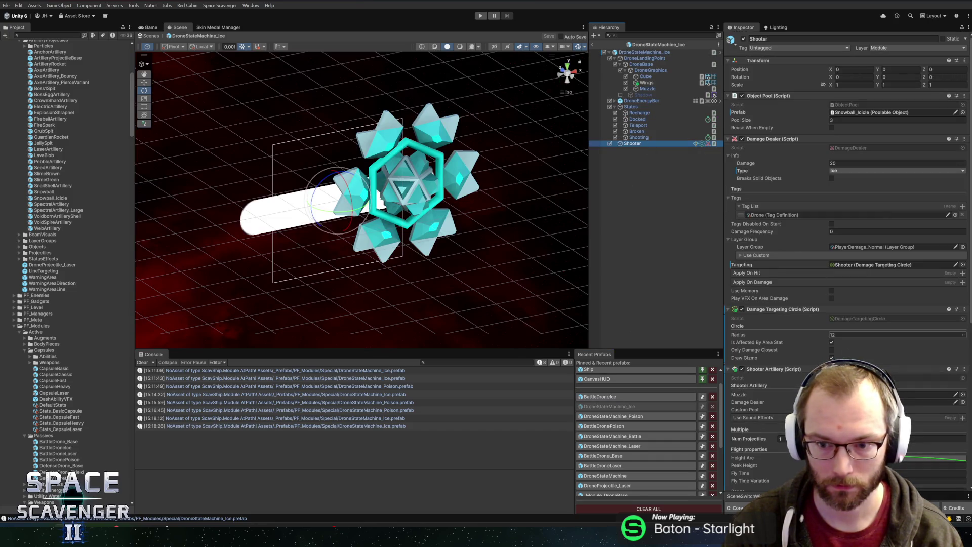
pyautogui.write('16')
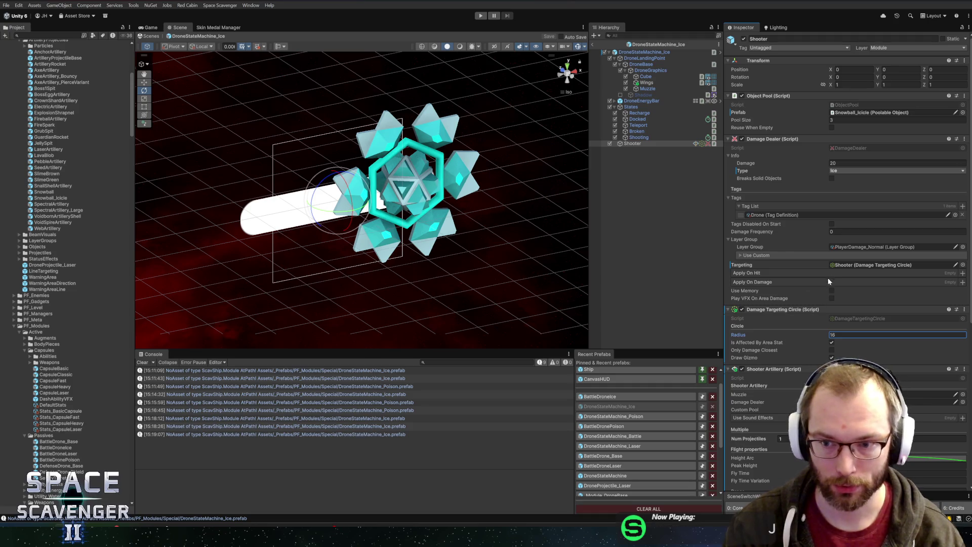
pyautogui.click(843, 163)
pyautogui.write('10')
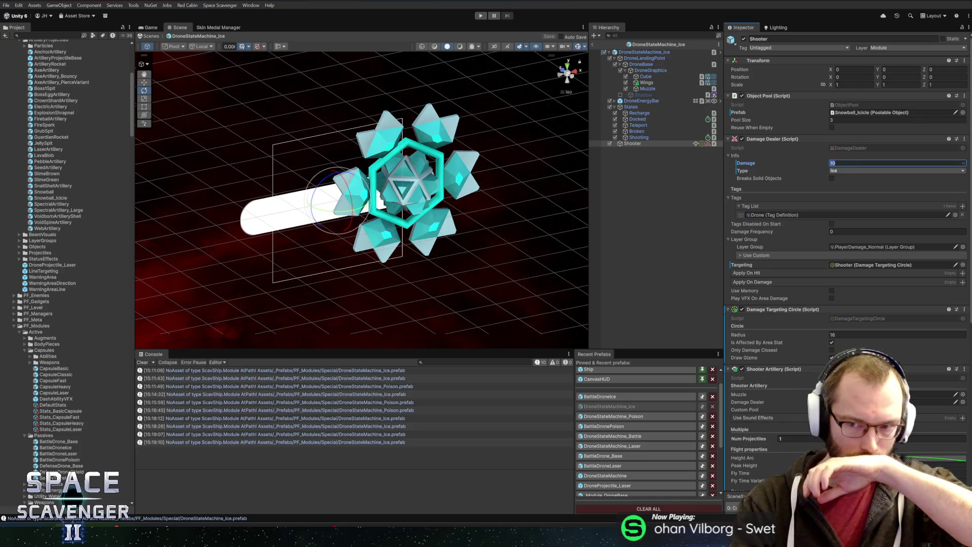
pyautogui.scroll(-10, 803, 264)
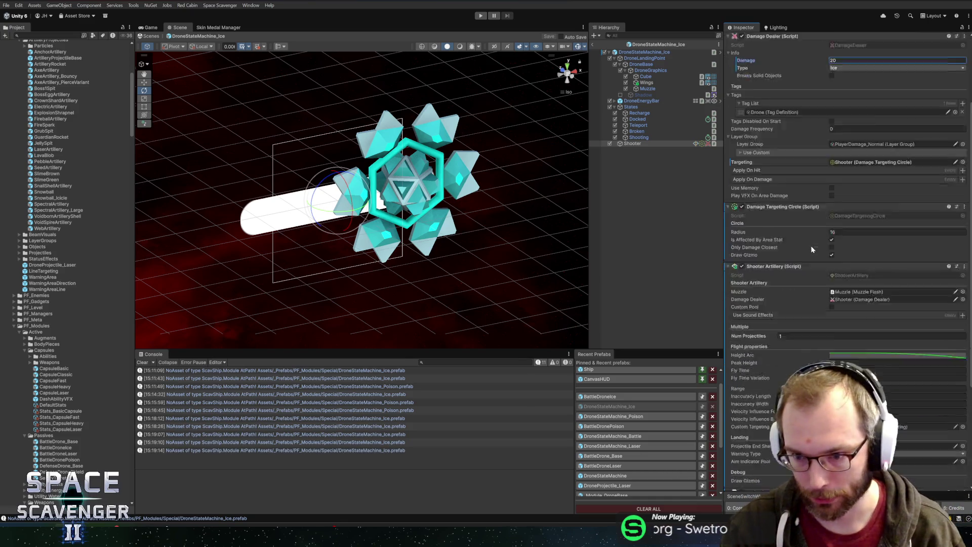
# Step: Copy BattleDroneIce's Status Effect_Creator component and go back to the Ice state machine's Shooter
pyautogui.click(612, 399)
pyautogui.scroll(-15, 740, 314)
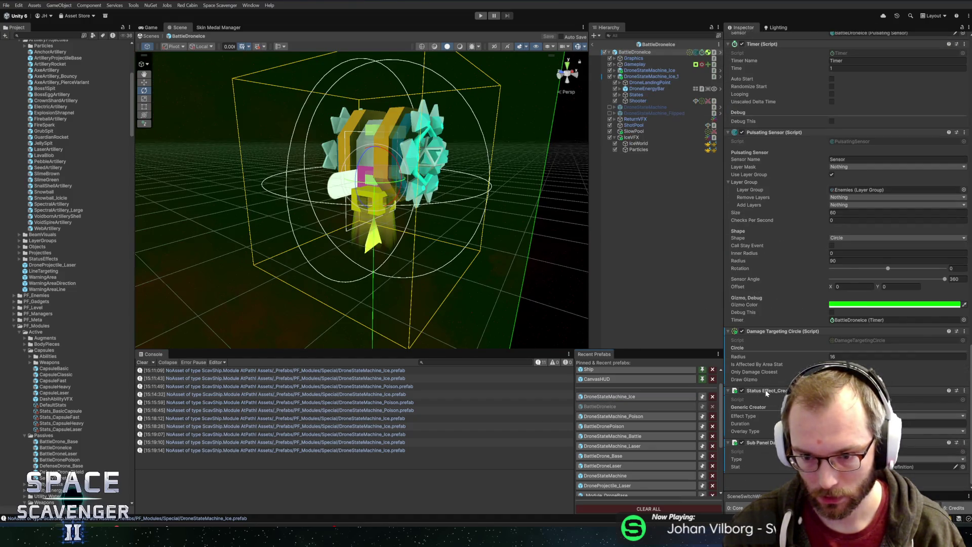
pyautogui.rightClick(766, 391)
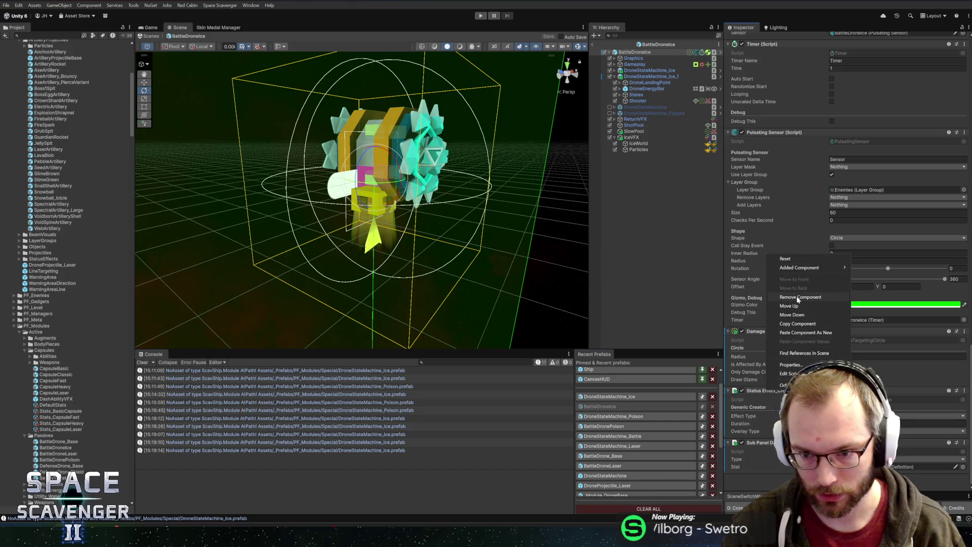
pyautogui.click(797, 324)
pyautogui.click(610, 396)
pyautogui.click(629, 144)
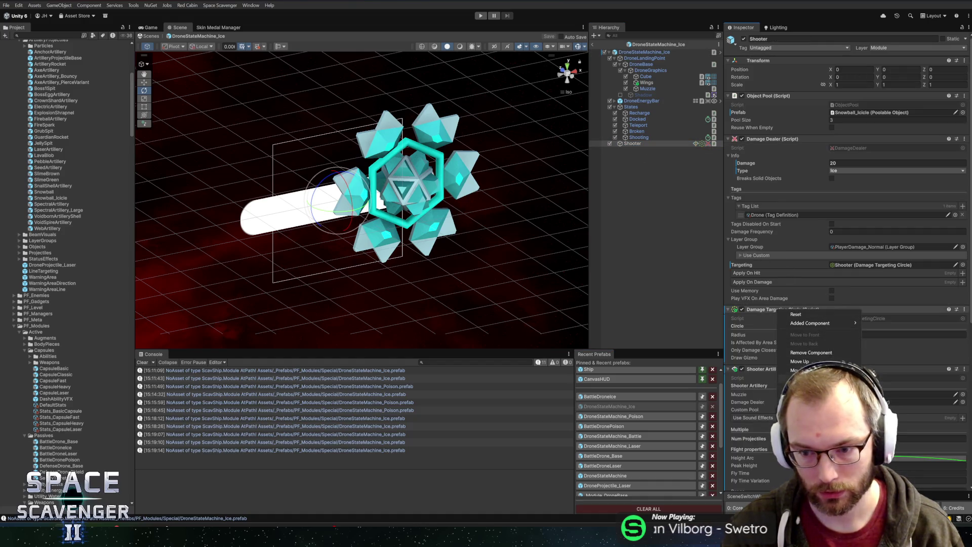
pyautogui.press('Escape')
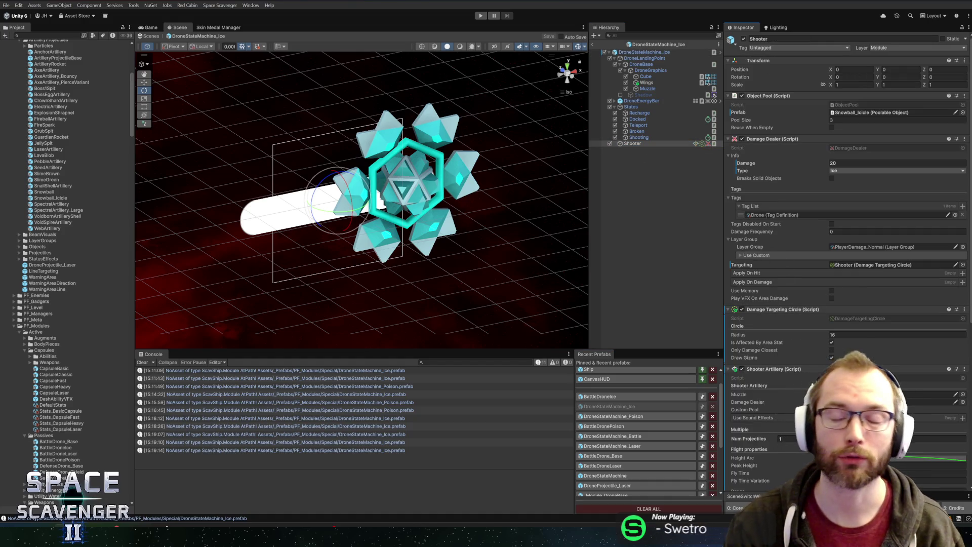
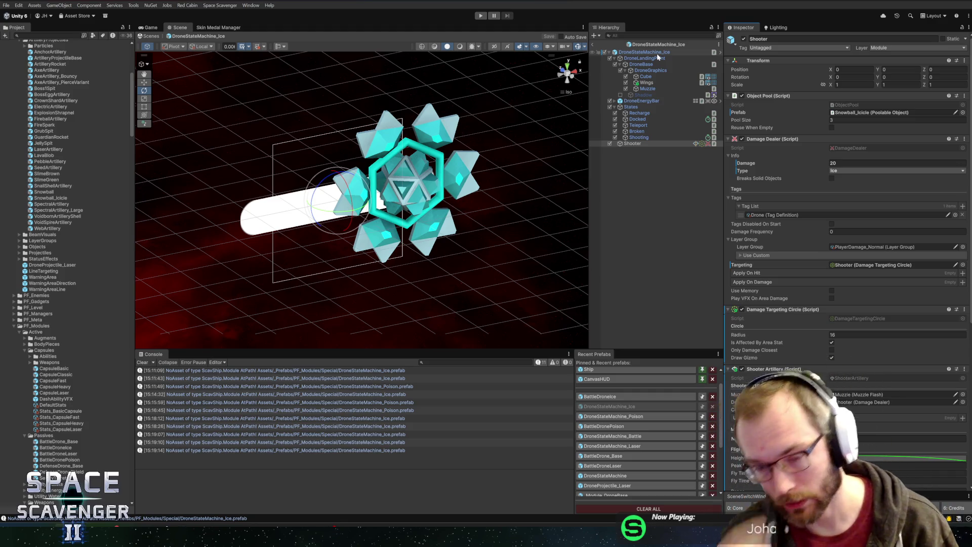
# Step: Paste the copied Frozen stun status effect as a new component on the DroneStateMachine_Ice root
pyautogui.click(658, 53)
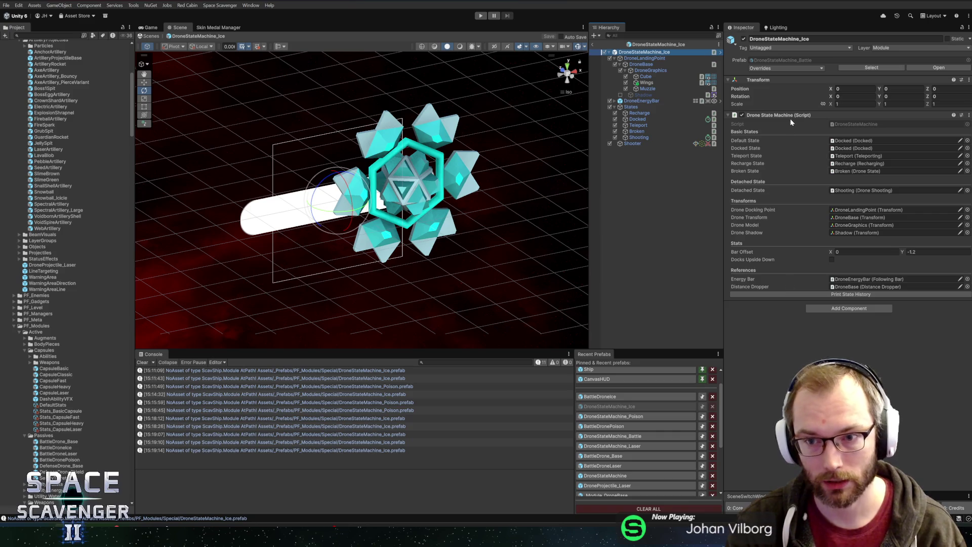
pyautogui.rightClick(805, 117)
pyautogui.click(821, 187)
# Step: Add a Damage Dealer to the root and drag the drone prefab into its Apply On Hit list
pyautogui.click(822, 360)
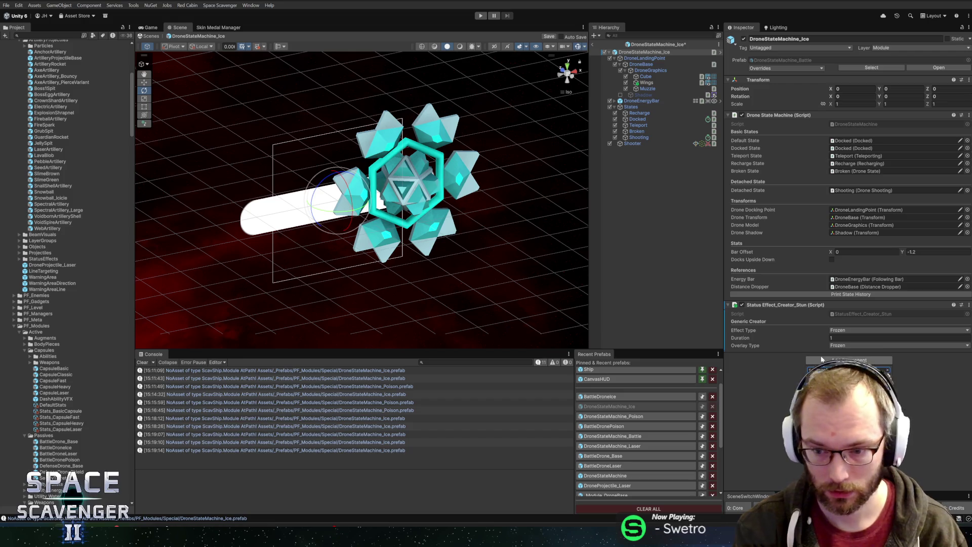
pyautogui.press('Return')
pyautogui.scroll(-2, 822, 358)
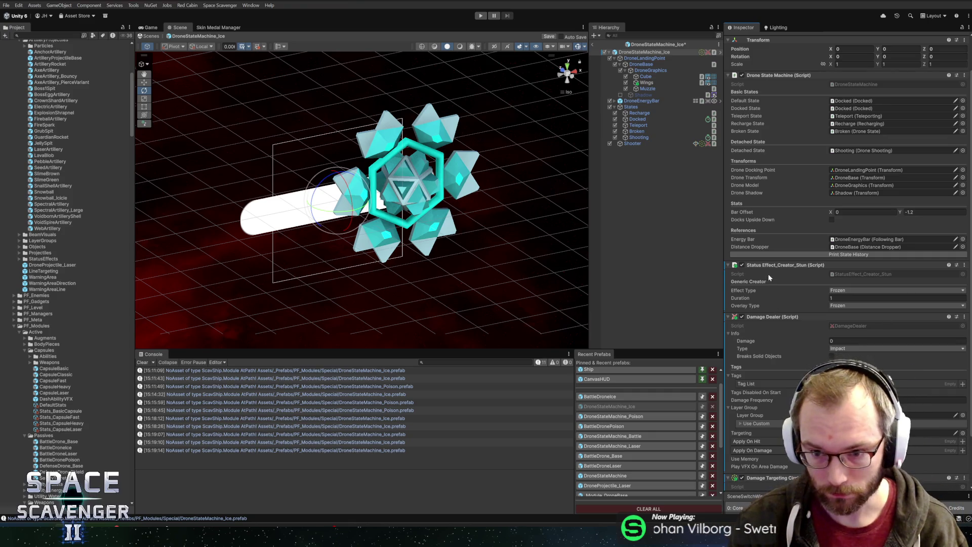
pyautogui.scroll(-3, 768, 274)
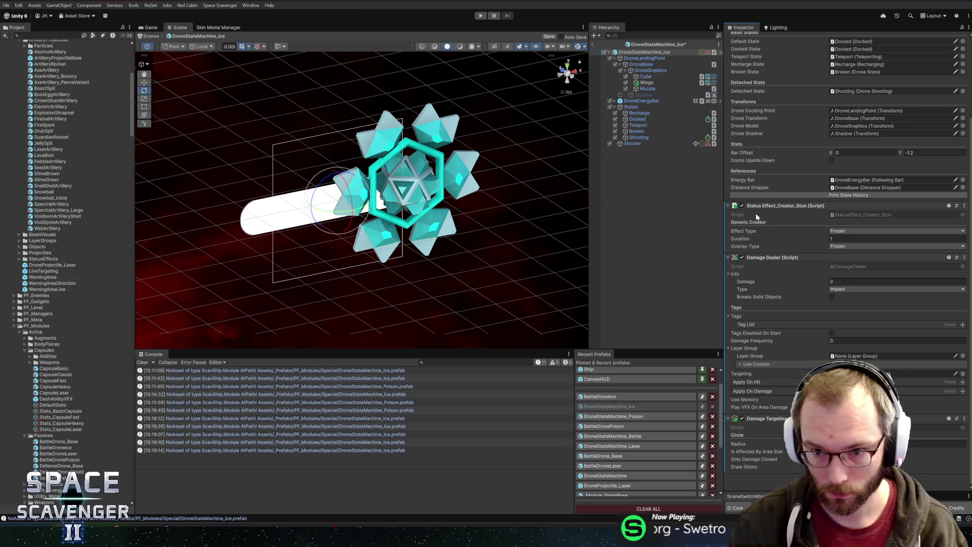
pyautogui.moveTo(760, 404); pyautogui.dragTo(751, 383)
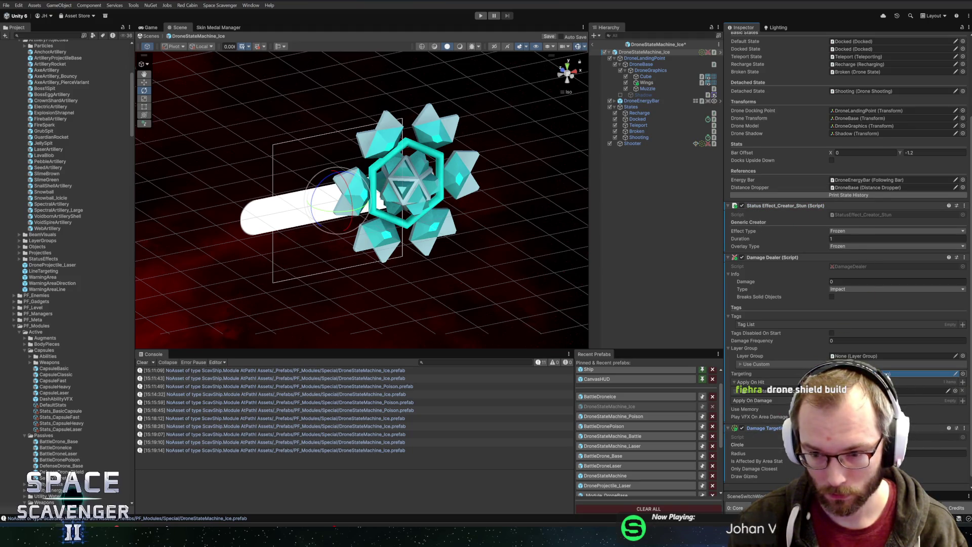
# Step: Set the Damage Dealer's Layer Group to PlayerDamage_Normal
pyautogui.click(963, 356)
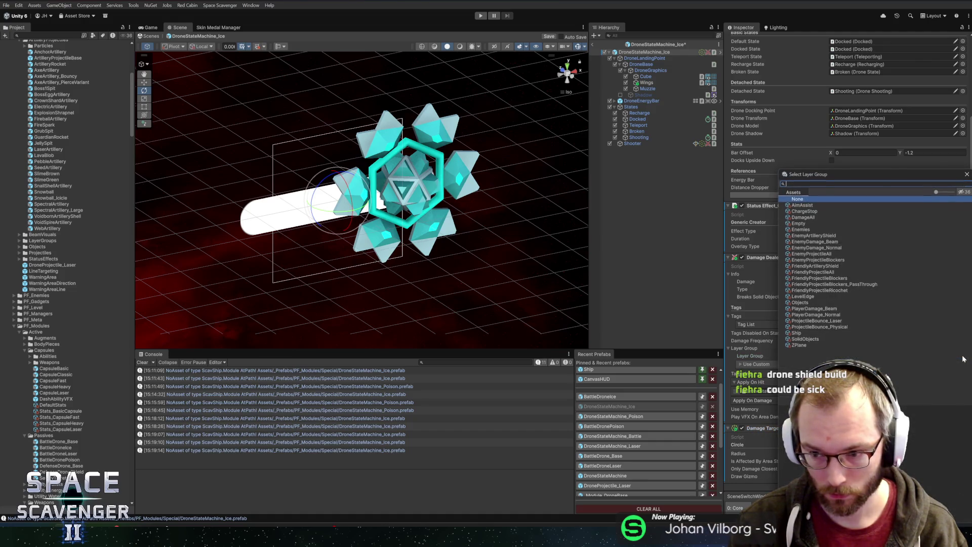
pyautogui.write('frien')
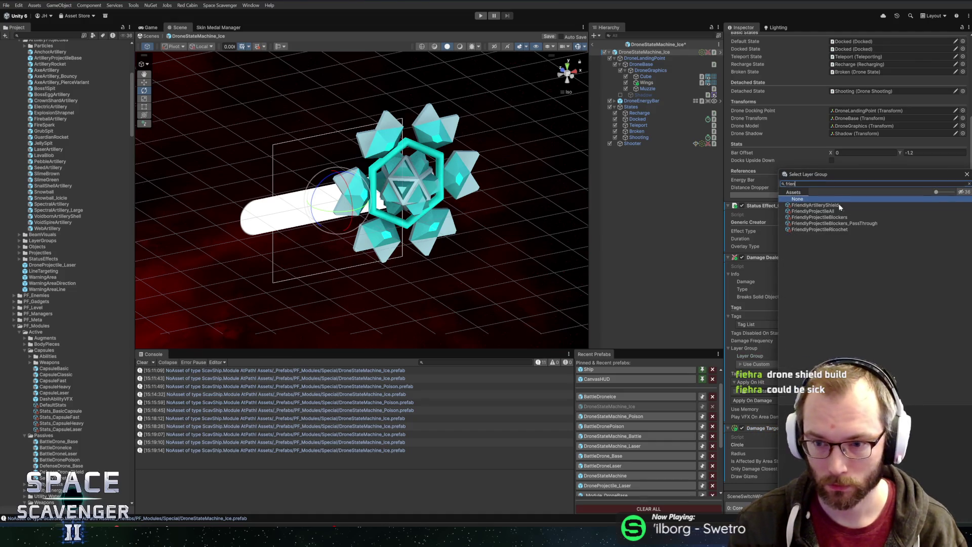
pyautogui.write('dam')
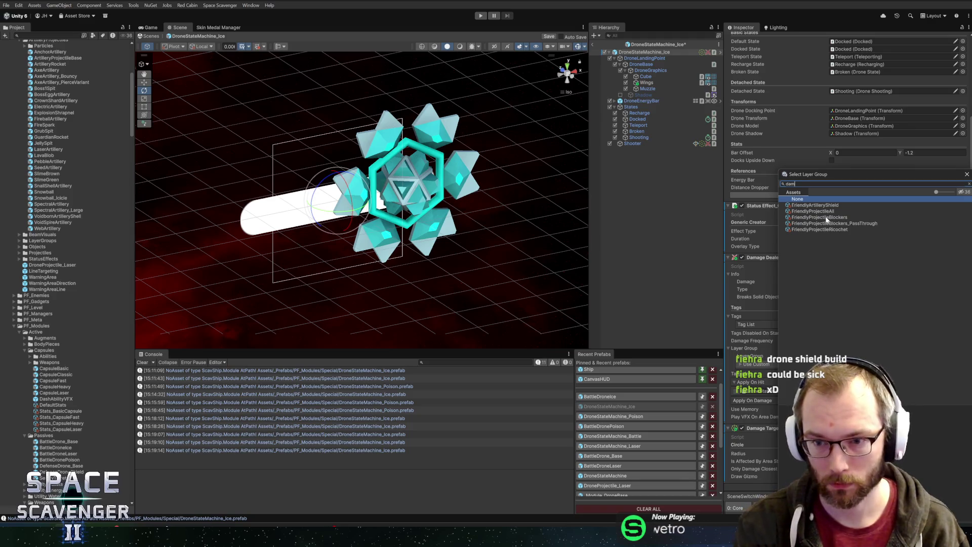
pyautogui.doubleClick(811, 231)
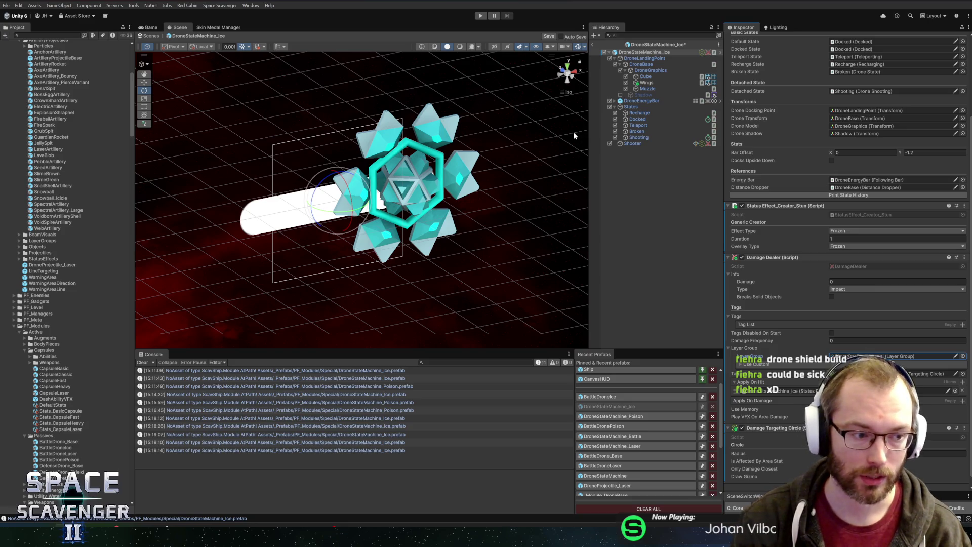
pyautogui.hotkey('alt', 'Tab')
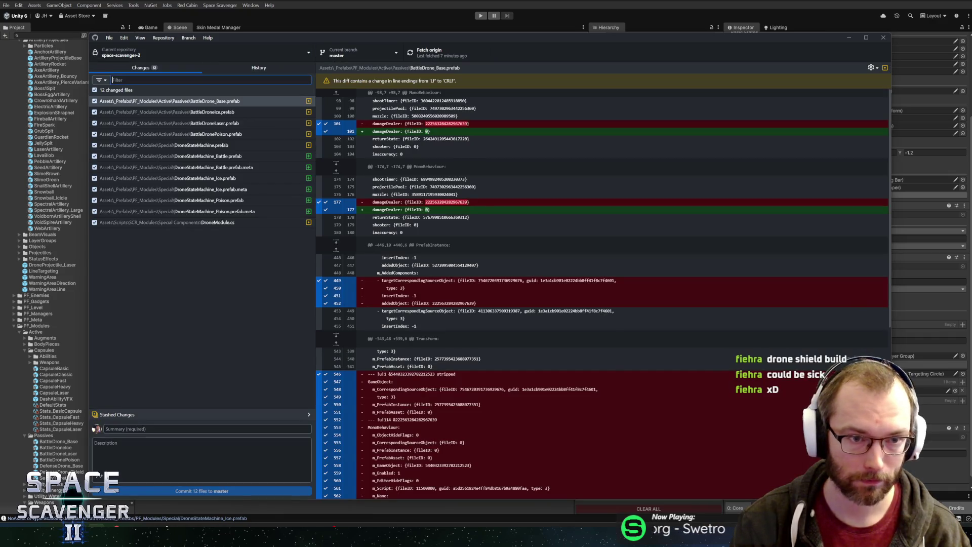
# Step: Look over GitHub Desktop's commit history and changed files, then return to Unity
pyautogui.click(257, 67)
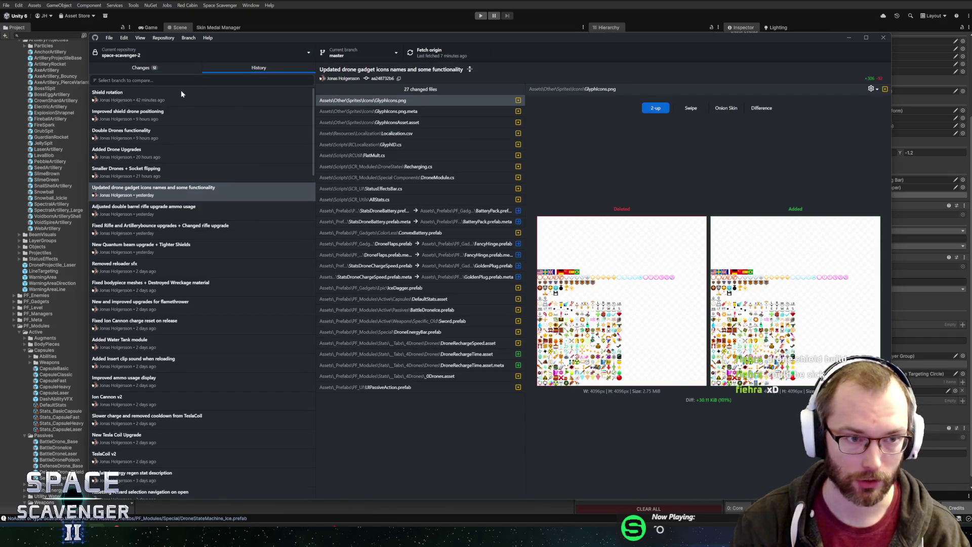
pyautogui.click(162, 65)
pyautogui.hotkey('alt', 'Tab')
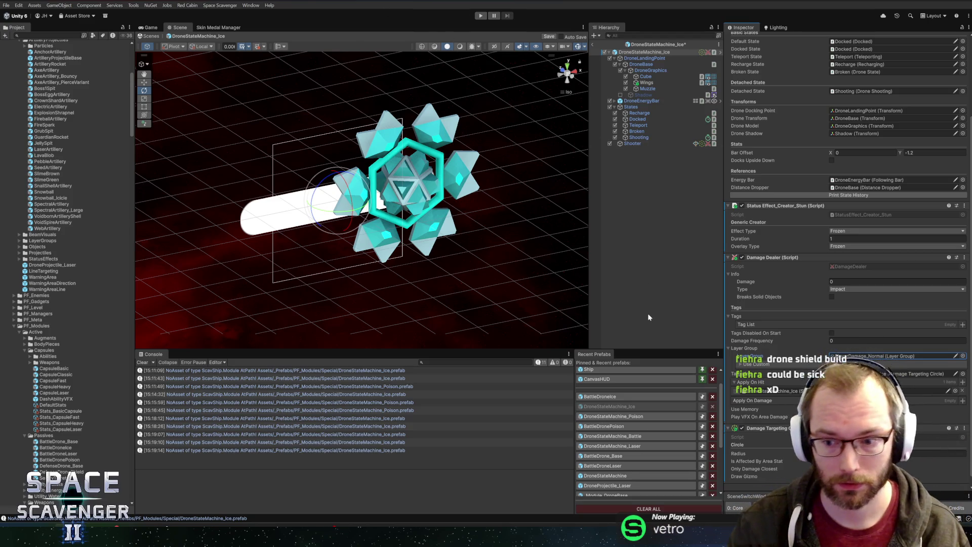
# Step: Save the edited DroneStateMachine_Ice prefab
pyautogui.scroll(-1, 845, 253)
pyautogui.click(932, 443)
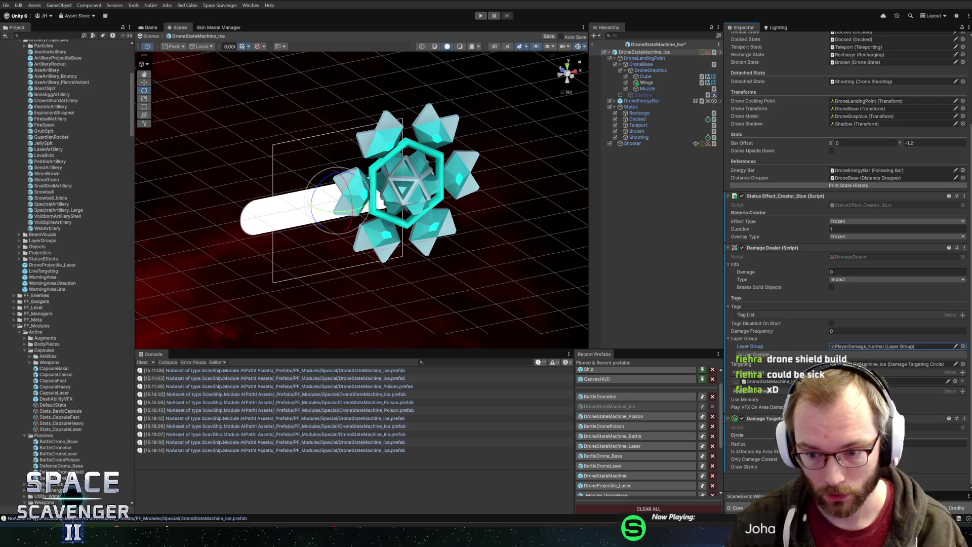
pyautogui.hotkey('ctrl', 's')
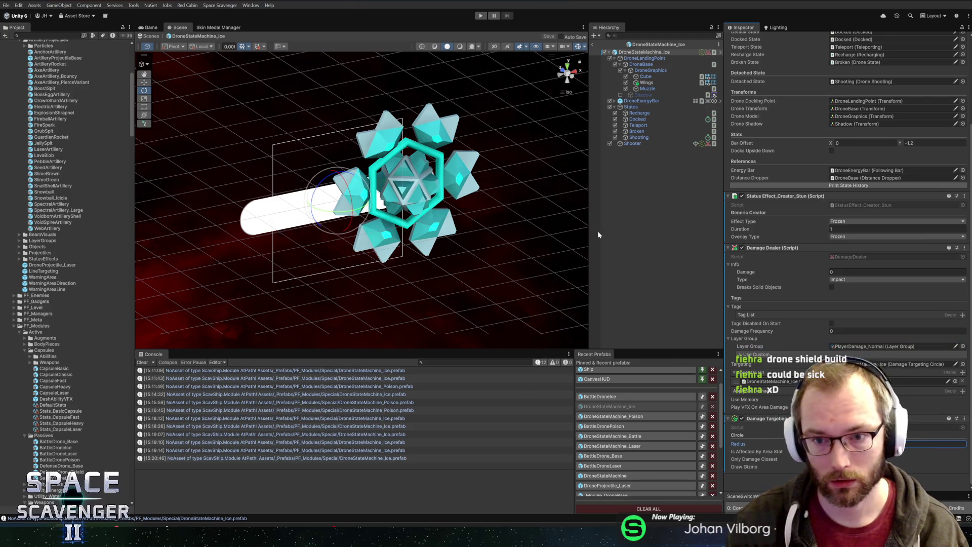
# Step: Inspect the Shooter object's components and the Shooting state's settings
pyautogui.click(650, 145)
pyautogui.click(848, 225)
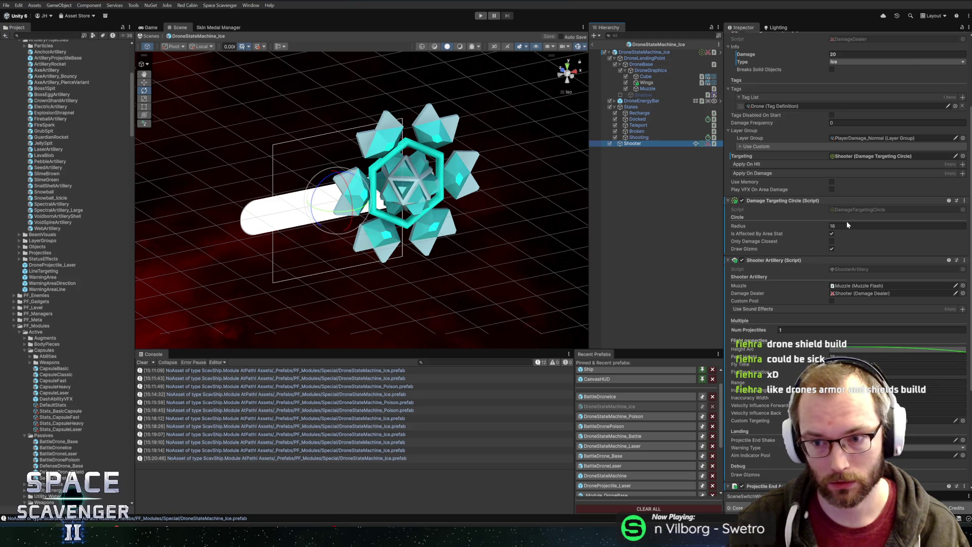
pyautogui.scroll(-5, 864, 283)
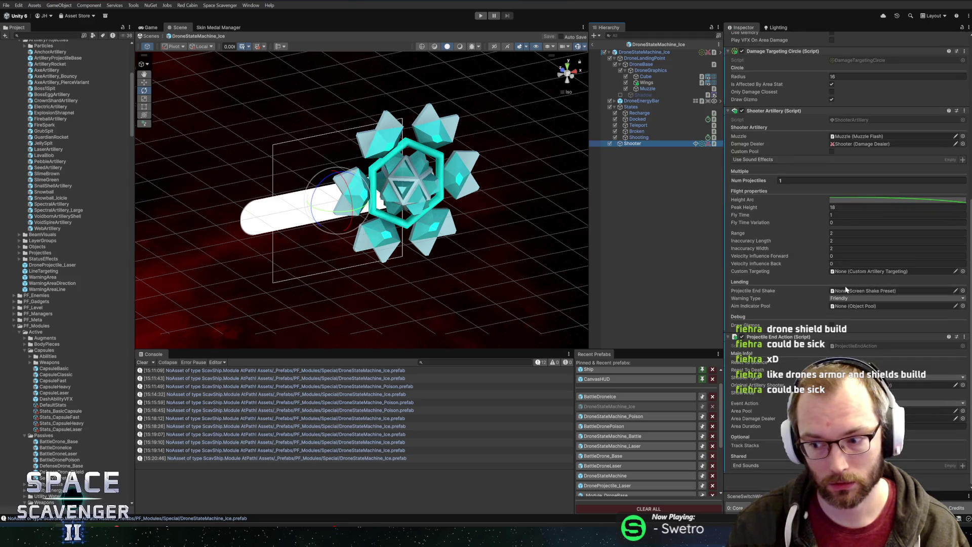
pyautogui.scroll(9, 846, 290)
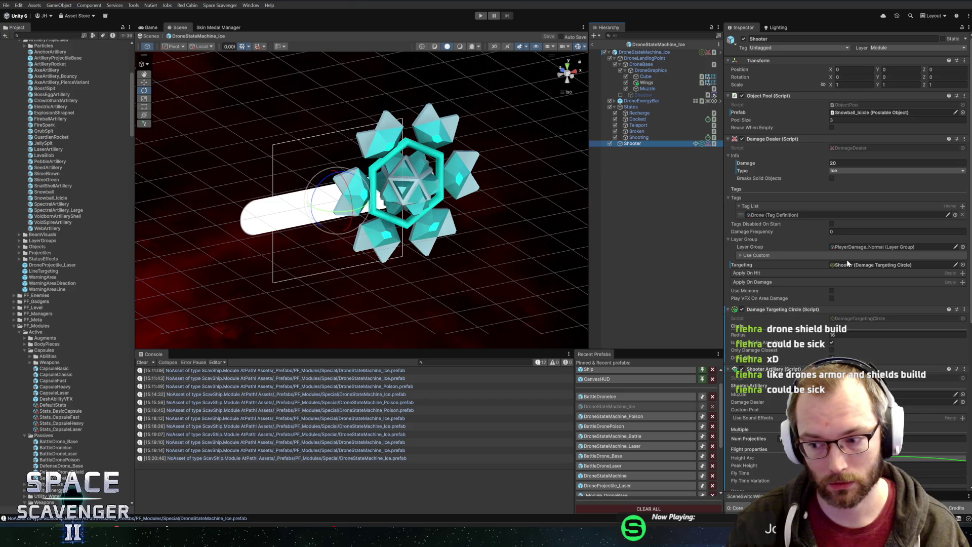
pyautogui.scroll(-9, 849, 263)
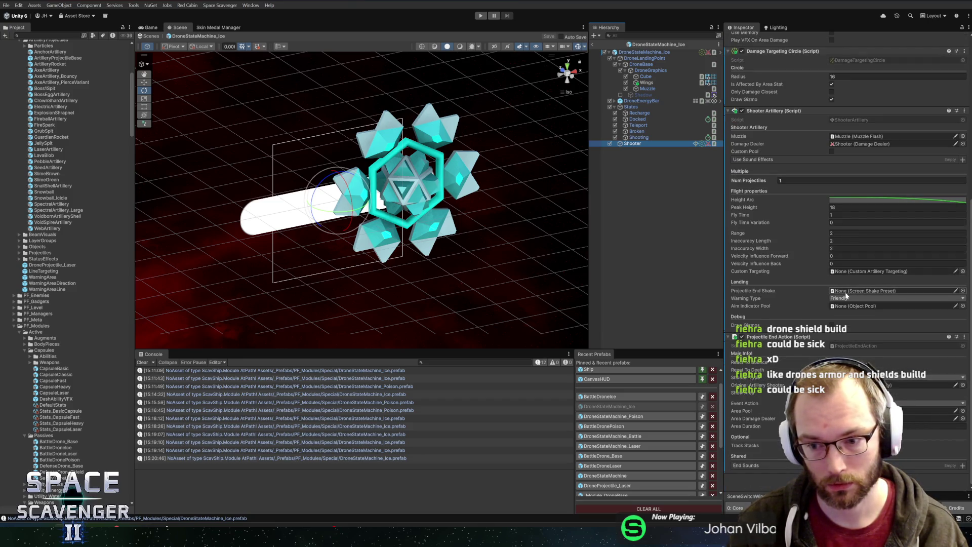
pyautogui.click(642, 137)
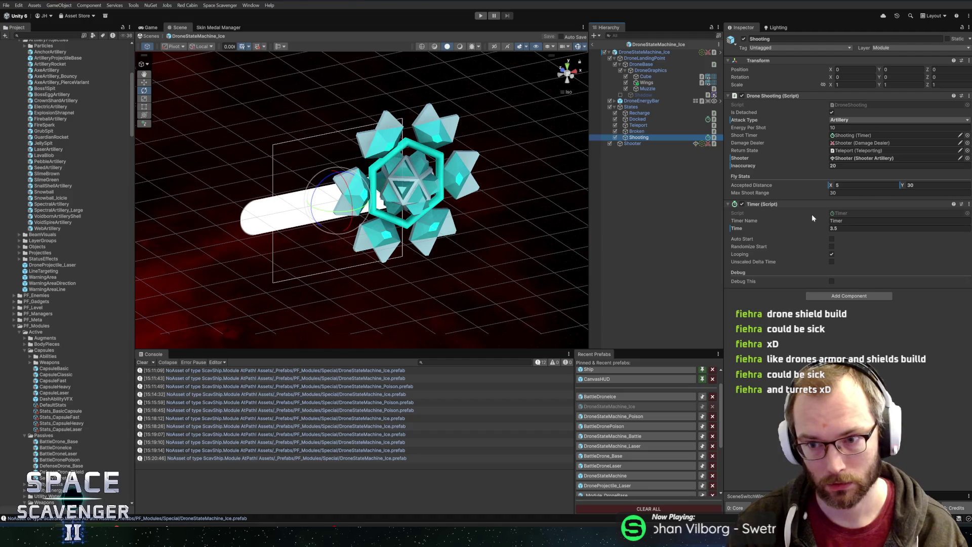
# Step: Reselect the drone root and fold away its Damage Dealer's Info fields
pyautogui.click(631, 53)
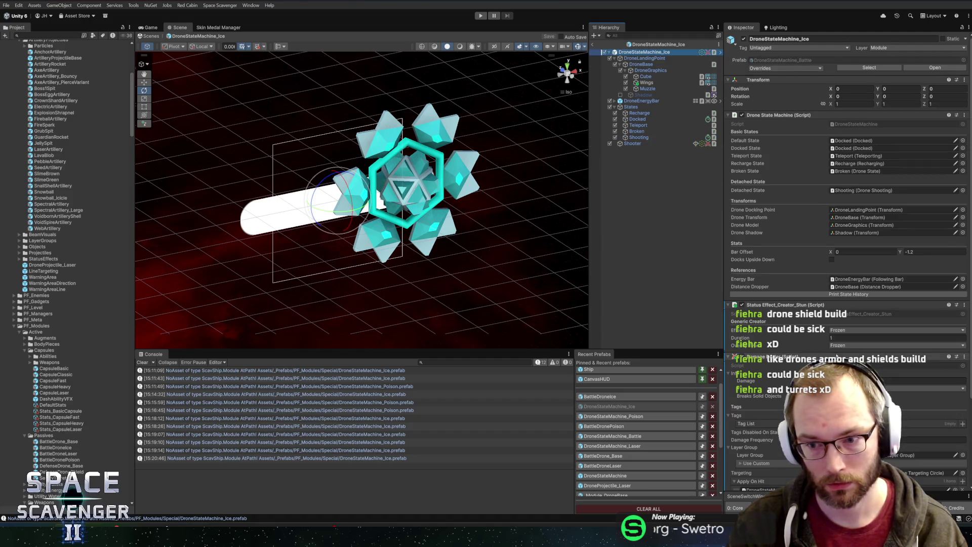
pyautogui.scroll(-5, 829, 349)
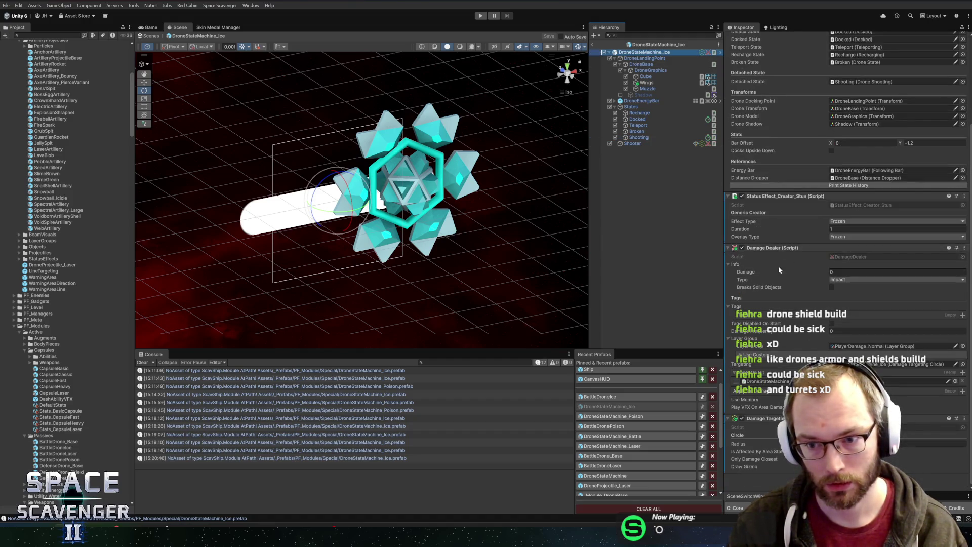
pyautogui.scroll(3, 856, 267)
pyautogui.click(760, 275)
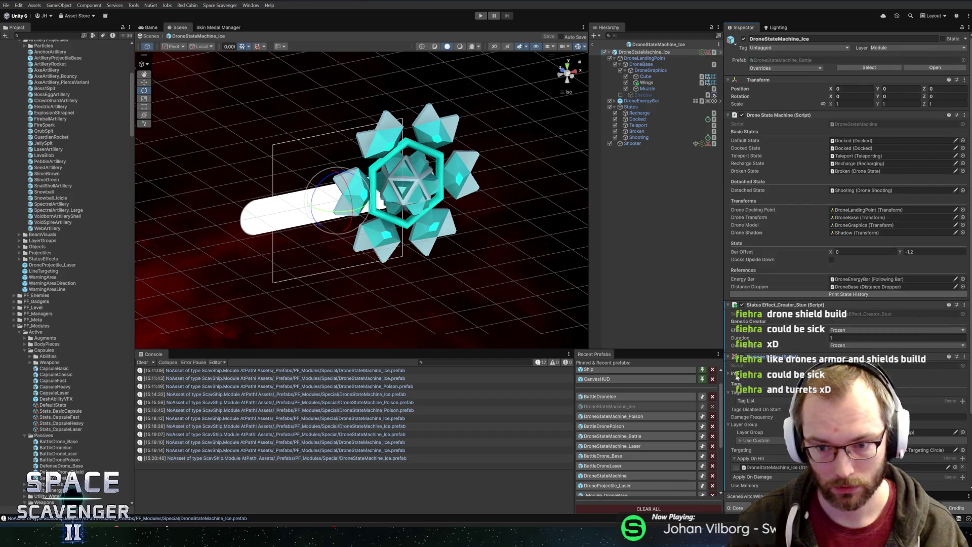
pyautogui.scroll(-3, 737, 377)
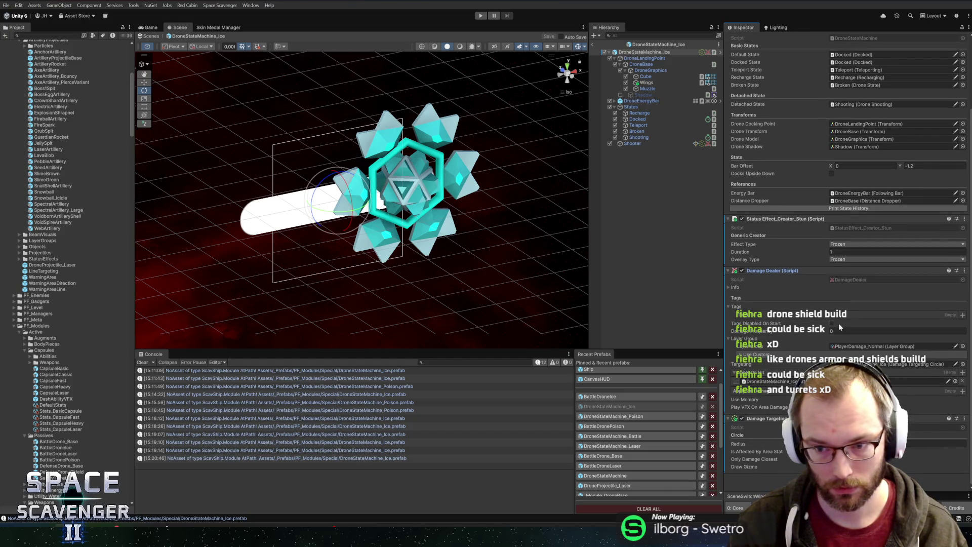
pyautogui.click(963, 315)
# Step: Add the Drone and AOE tags to the Damage Dealer's tag list
pyautogui.write('dr')
pyautogui.doubleClick(806, 206)
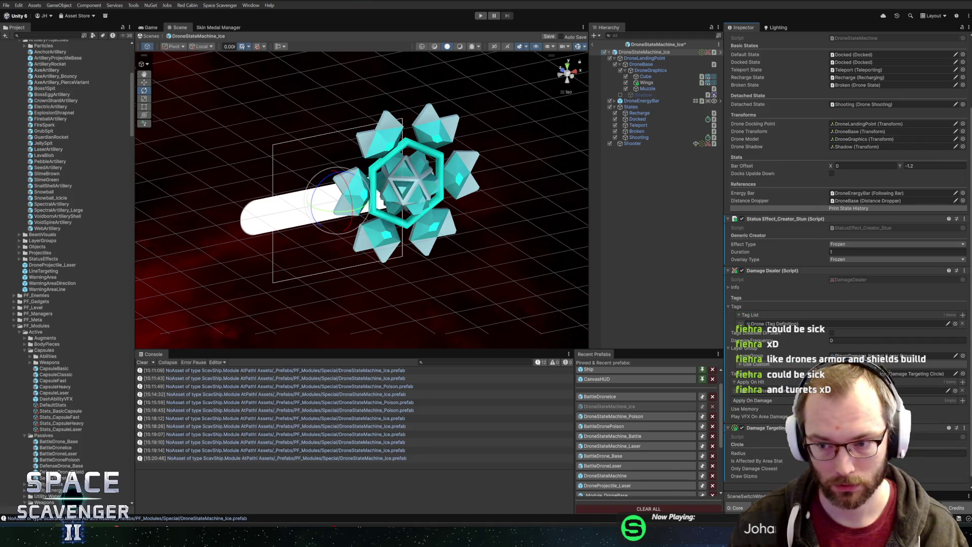
pyautogui.click(956, 324)
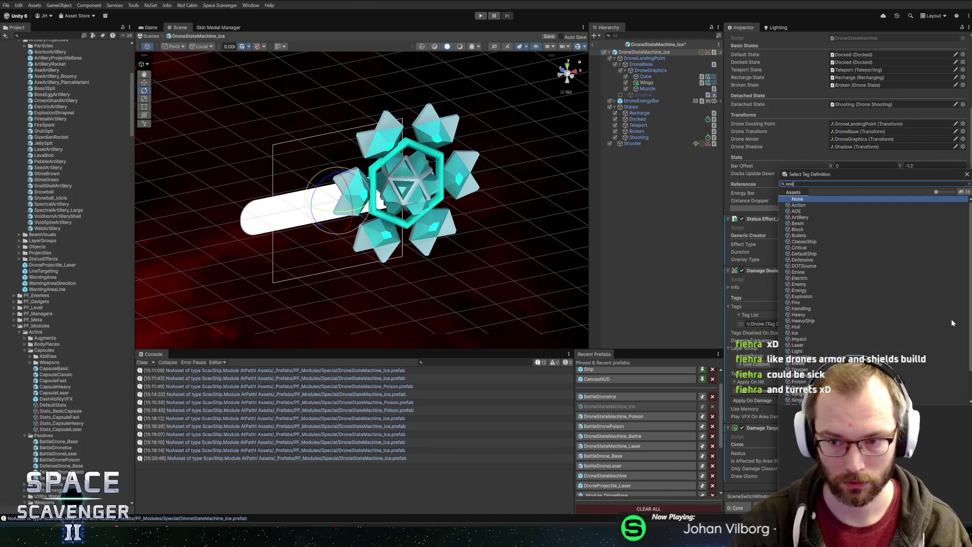
pyautogui.write('aoe')
pyautogui.click(799, 205)
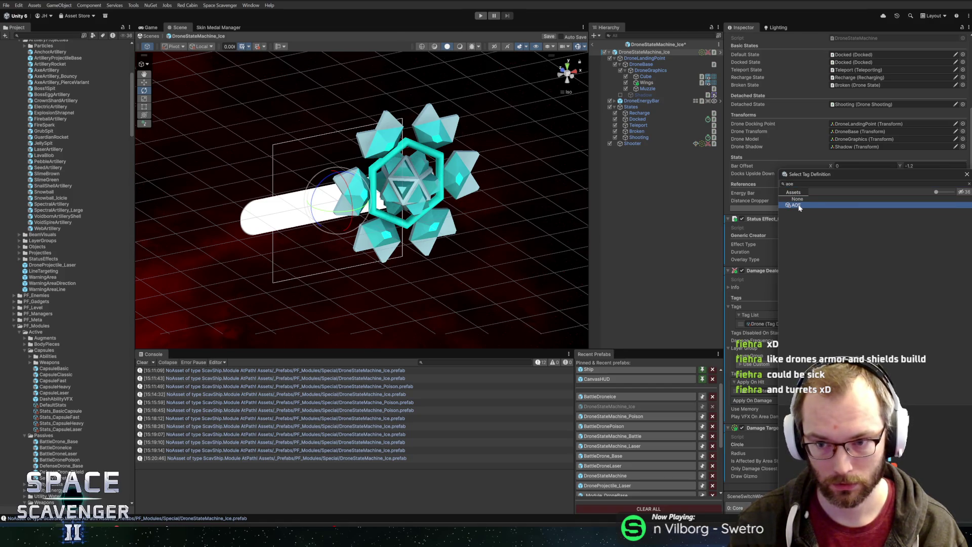
pyautogui.press('Escape')
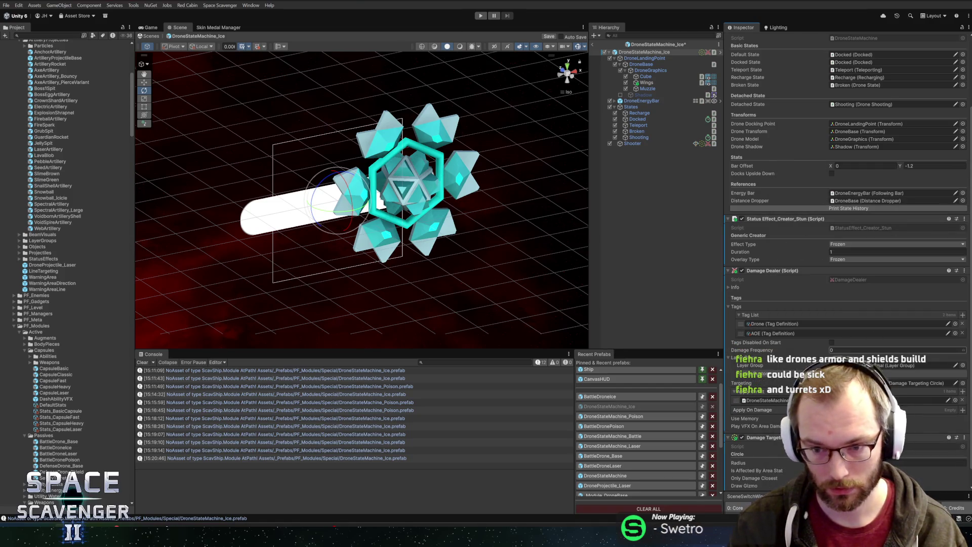
# Step: Restore the Shooting state's Damage Dealer reference to Shooter and save the Ice drone prefab
pyautogui.click(639, 137)
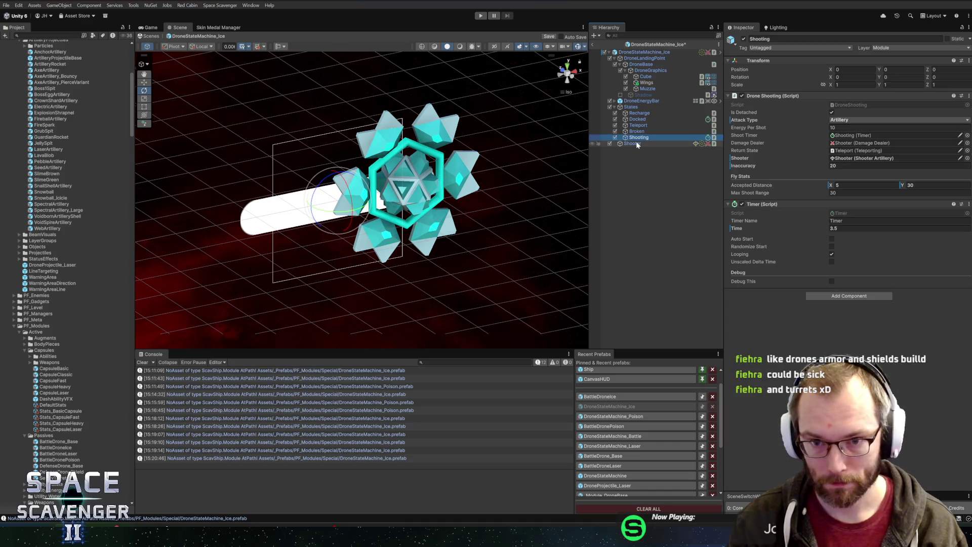
pyautogui.click(637, 145)
pyautogui.click(641, 138)
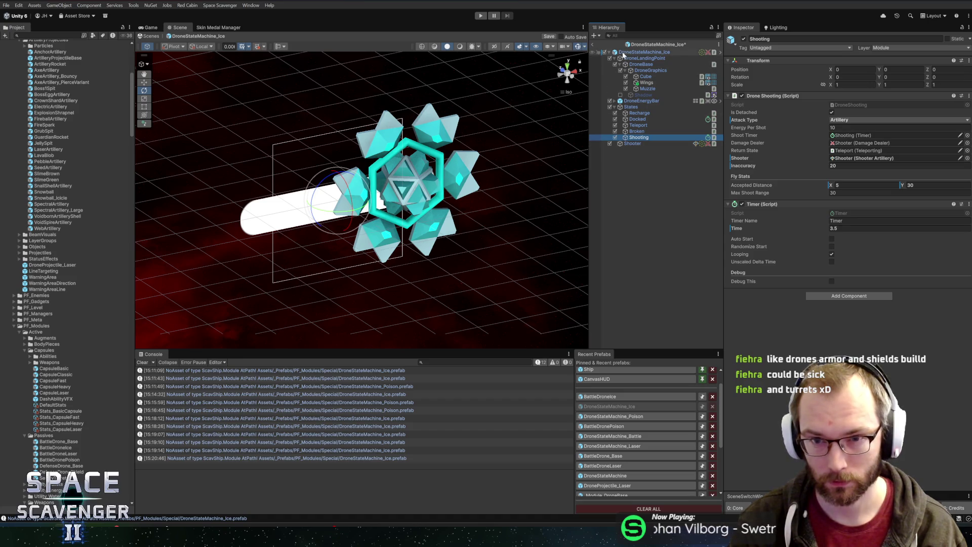
pyautogui.click(867, 144)
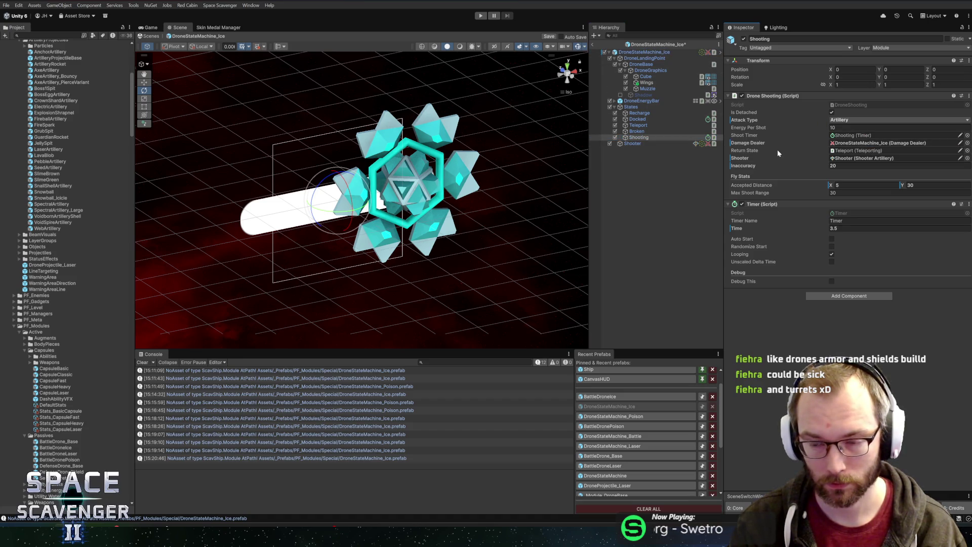
pyautogui.click(637, 144)
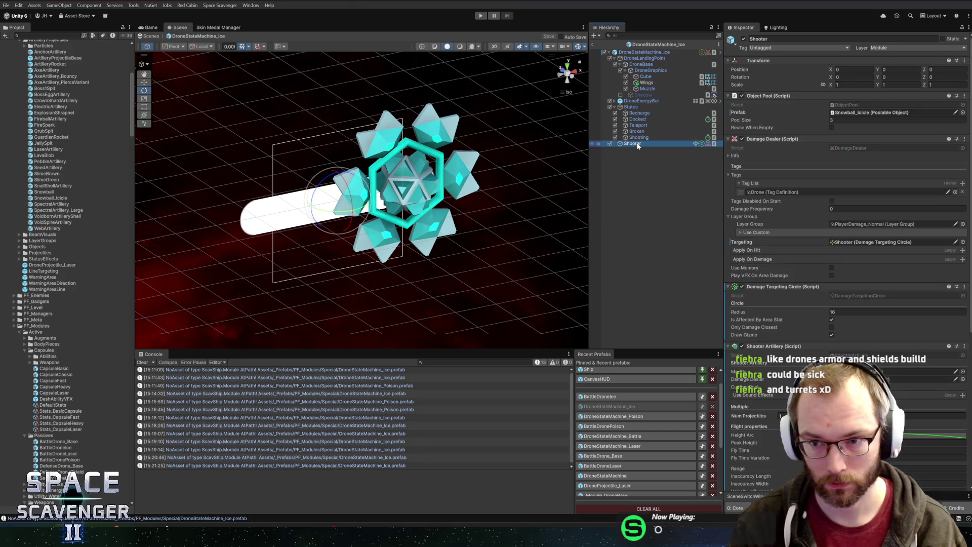
pyautogui.press('Up')
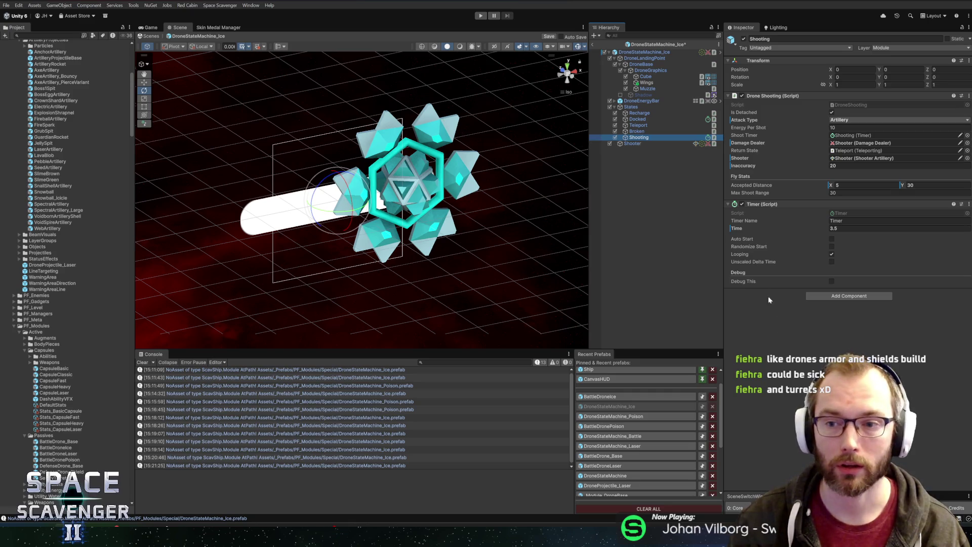
pyautogui.hotkey('ctrl', 's')
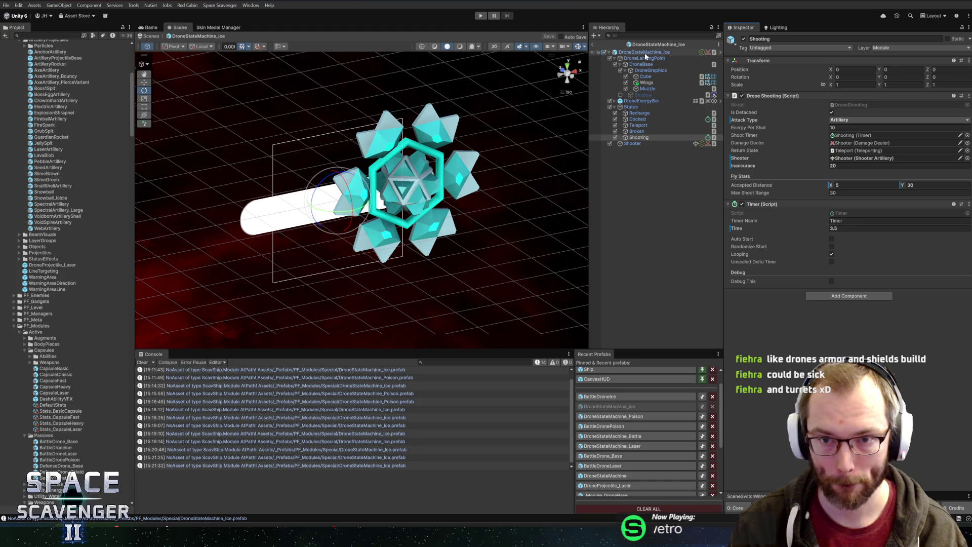
pyautogui.click(643, 143)
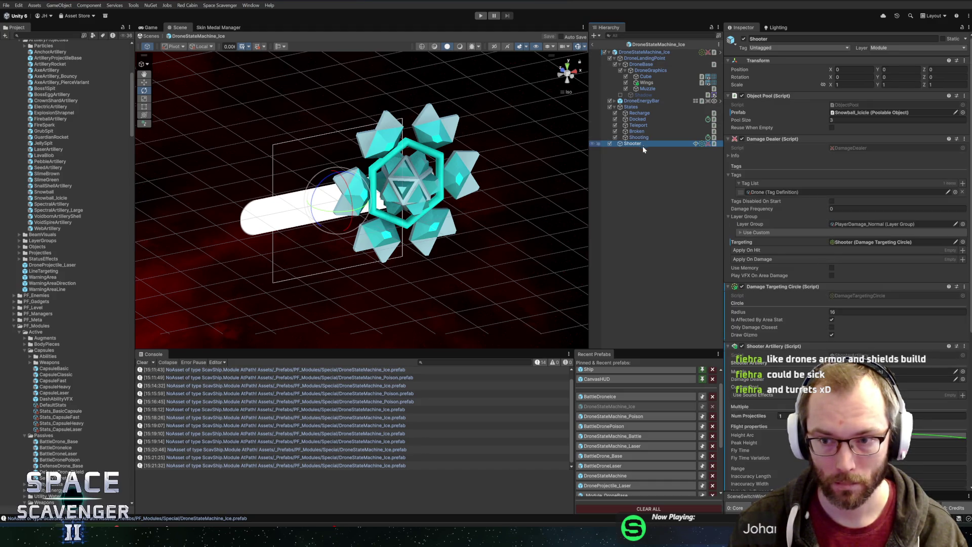
# Step: Save the prefab and move the Stun status effect component onto the Shooter object
pyautogui.scroll(-8, 893, 296)
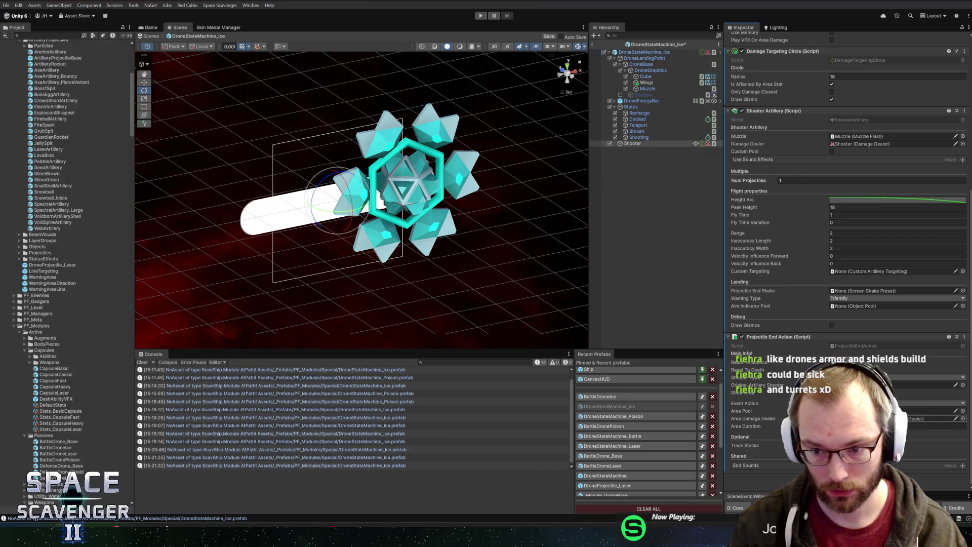
pyautogui.click(643, 51)
pyautogui.hotkey('ctrl', 's')
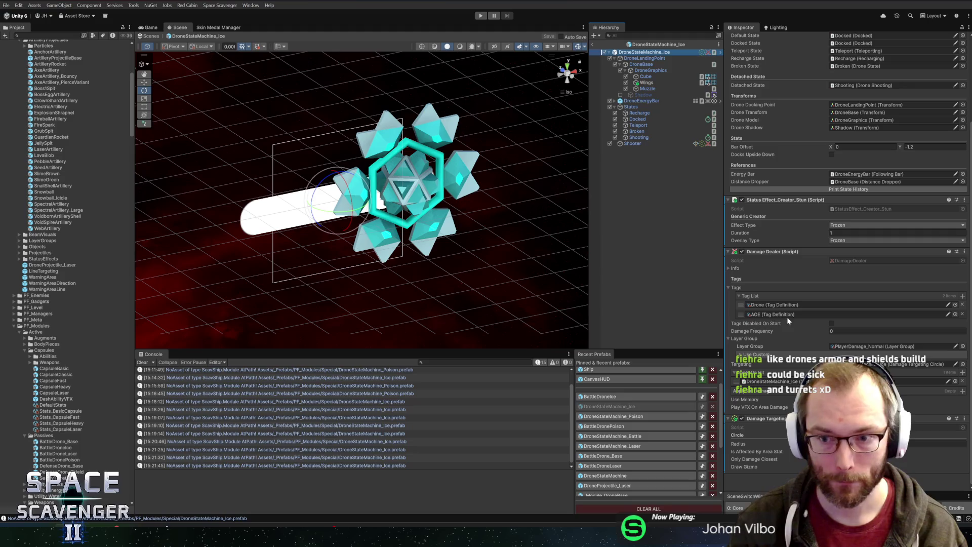
pyautogui.moveTo(761, 201); pyautogui.dragTo(631, 144)
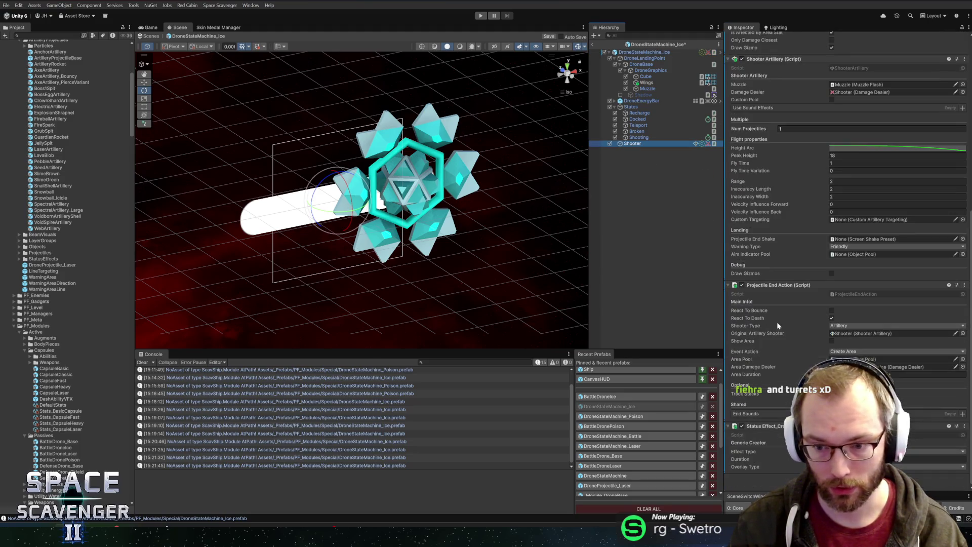
# Step: Link the Shooter's Stun effect into Apply On Hit and check the Projectile End Action's references
pyautogui.click(752, 426)
pyautogui.moveTo(743, 261)
pyautogui.mouseDown()
pyautogui.moveTo(787, 45)
pyautogui.moveTo(766, 159)
pyautogui.moveTo(777, 169)
pyautogui.mouseUp()
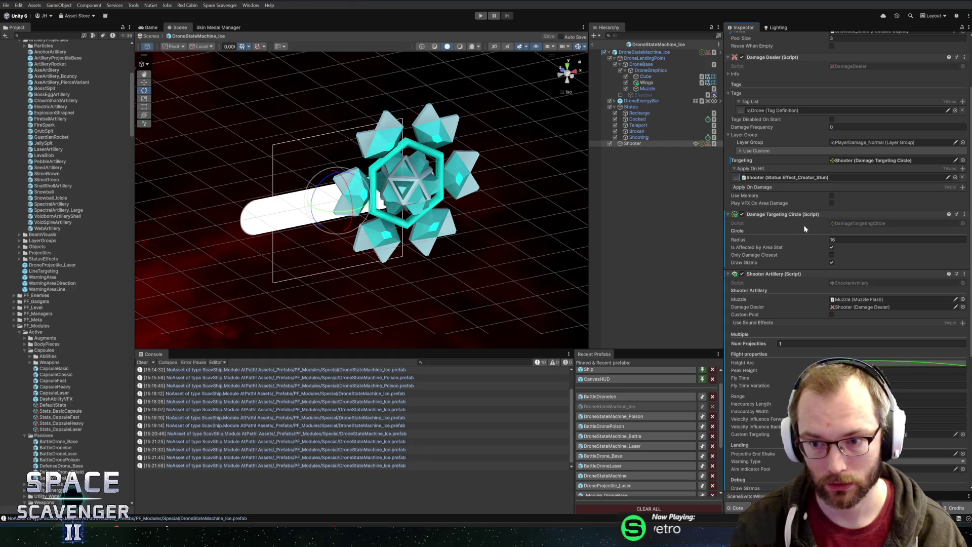
pyautogui.scroll(-8, 803, 225)
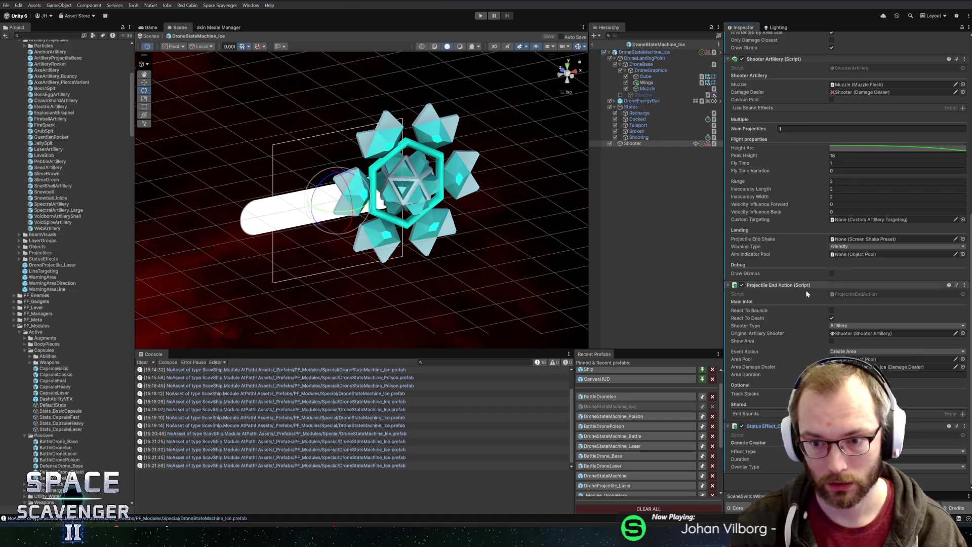
pyautogui.click(864, 334)
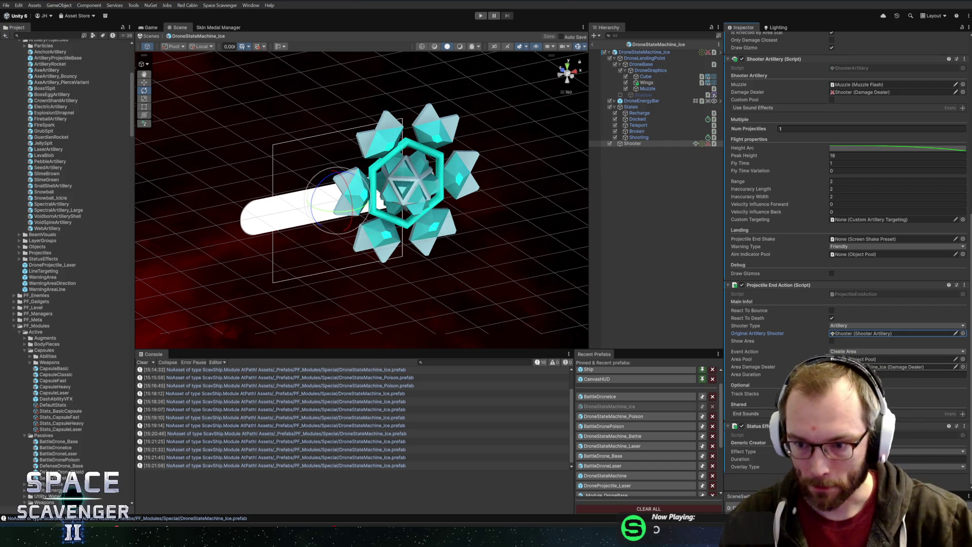
pyautogui.click(851, 367)
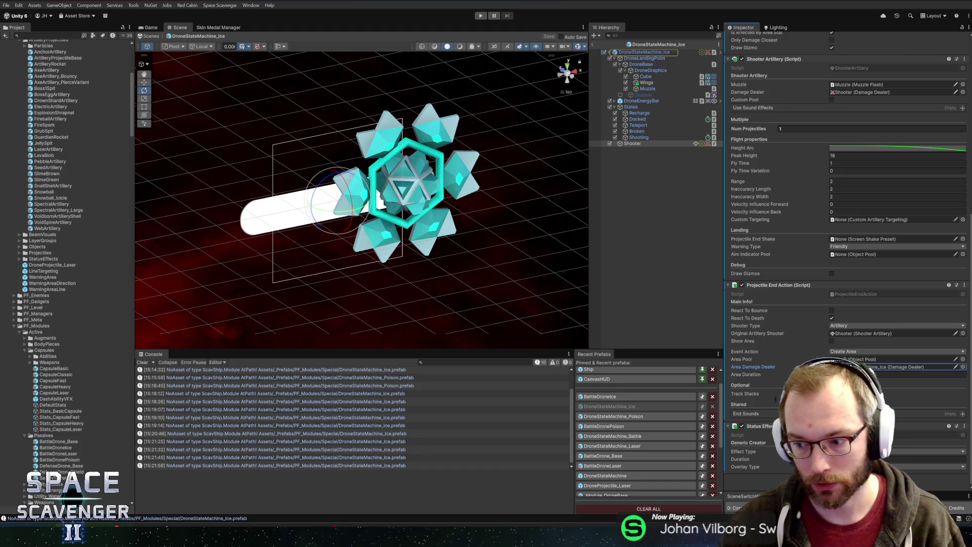
# Step: Compare with BattleDroneIce's SlowPool and set the root Damage Dealer's Damage Frequency to 0.5
pyautogui.click(628, 51)
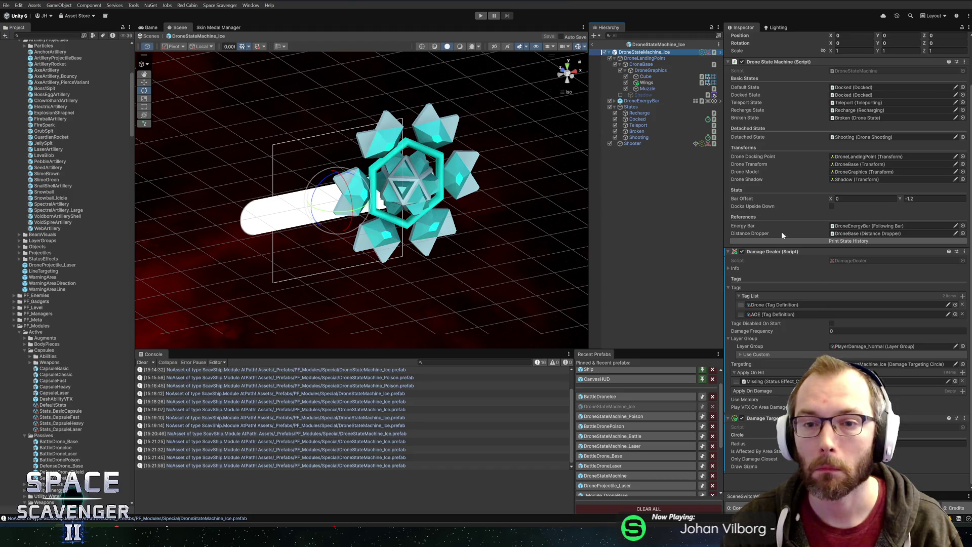
pyautogui.click(655, 144)
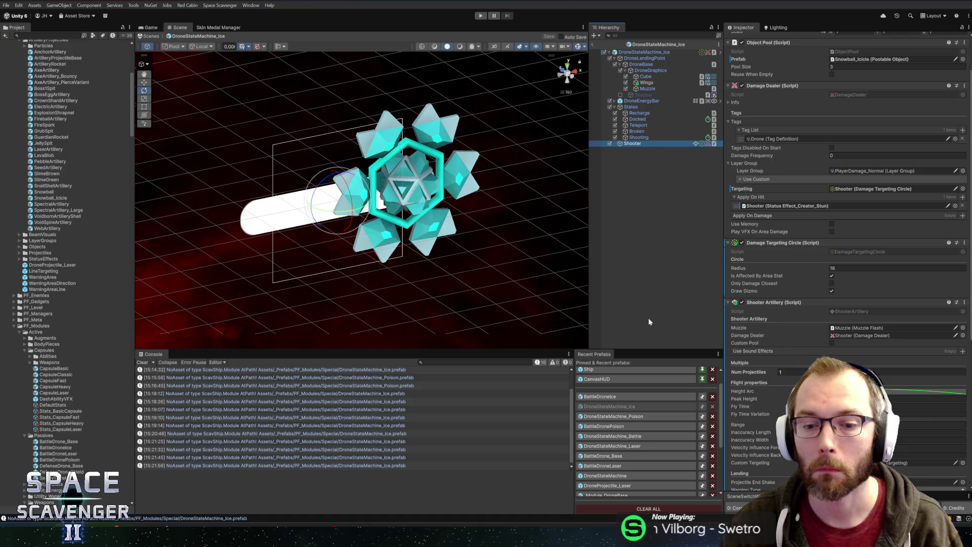
pyautogui.click(613, 397)
pyautogui.click(634, 132)
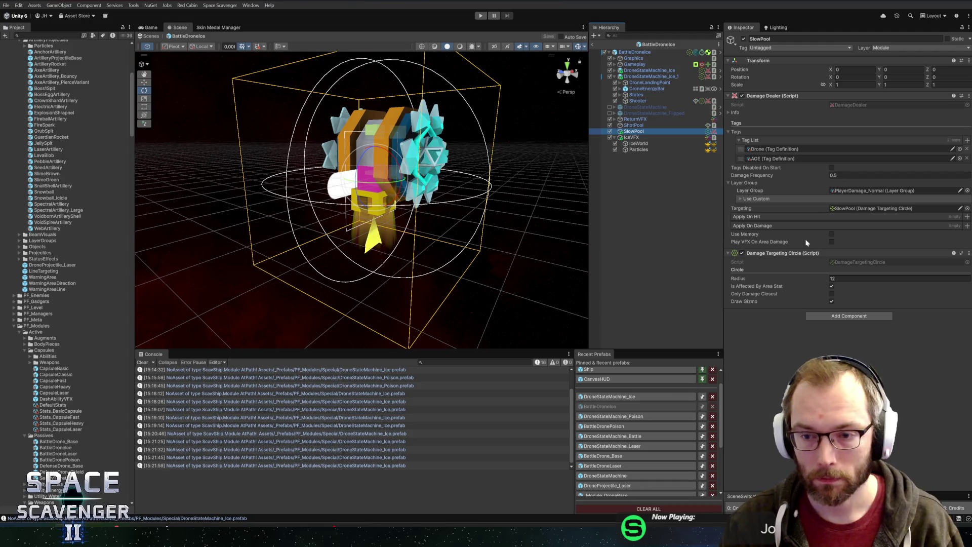
pyautogui.click(616, 396)
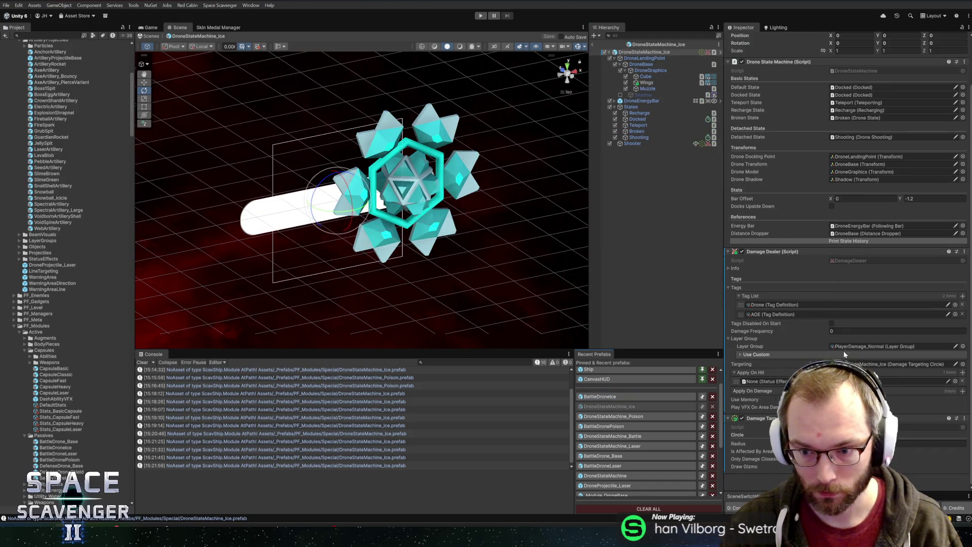
pyautogui.click(861, 331)
pyautogui.write('0.5')
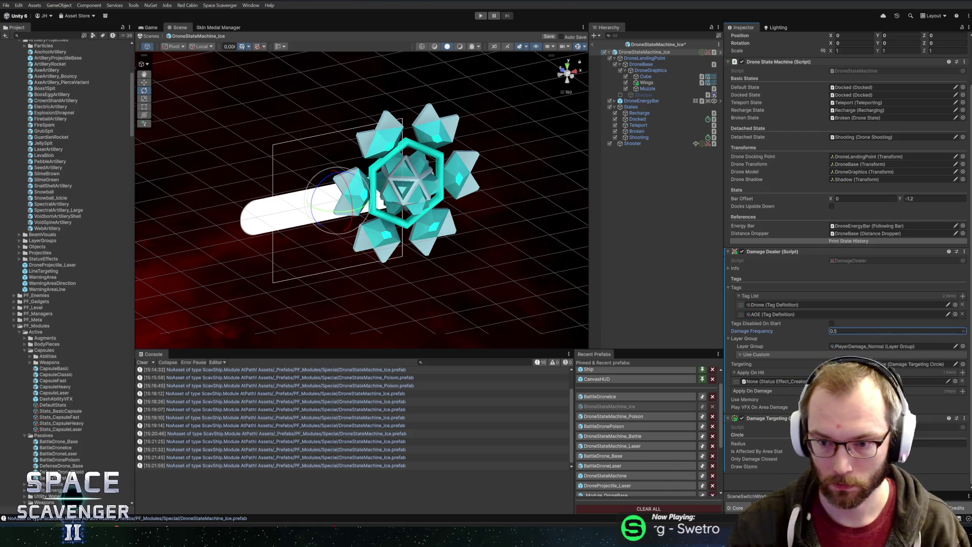
# Step: Add the AOE tag to the Shooter's Damage Dealer tag list
pyautogui.click(632, 144)
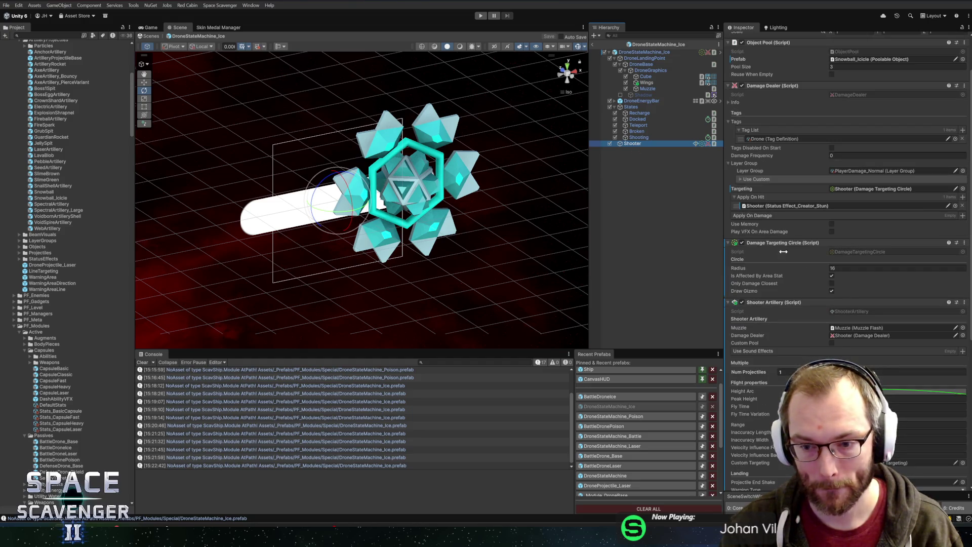
pyautogui.scroll(-5, 851, 303)
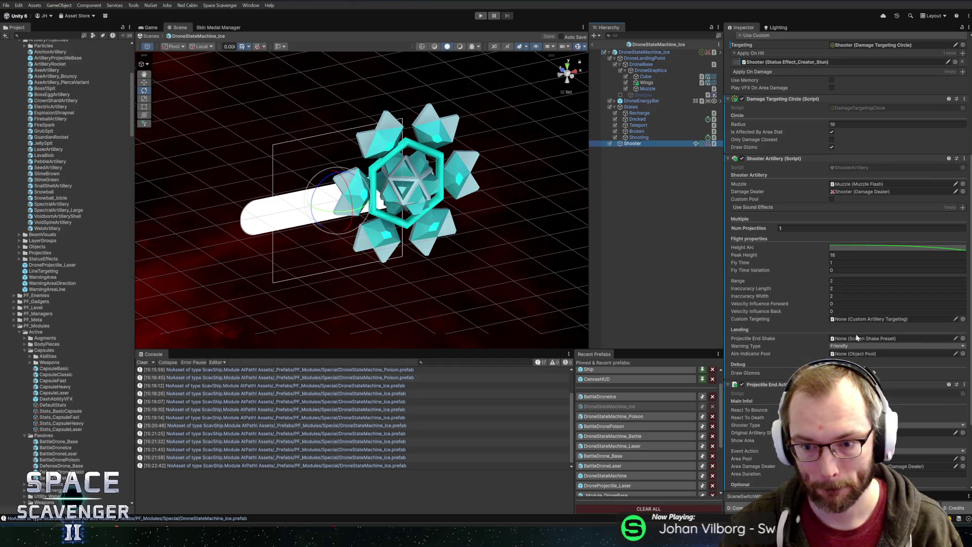
pyautogui.scroll(7, 825, 313)
pyautogui.click(861, 174)
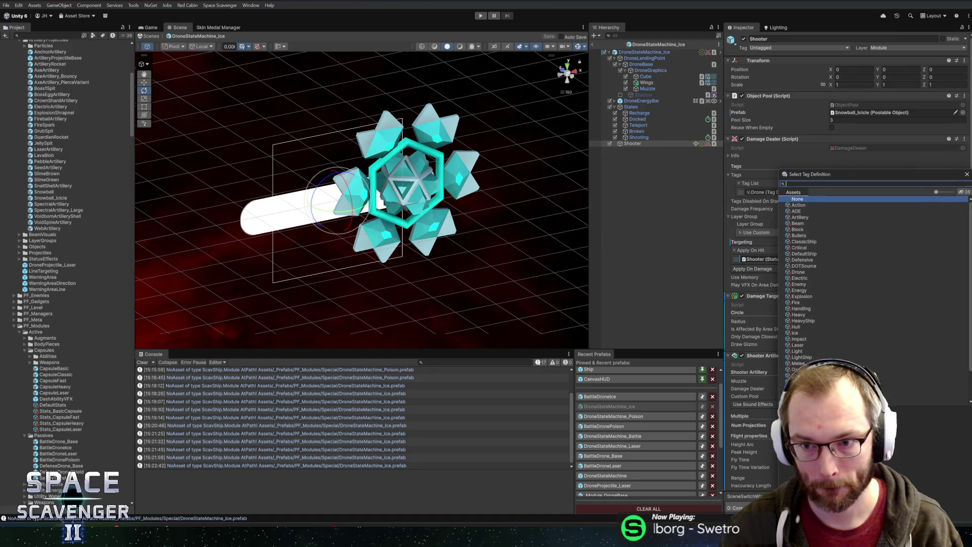
pyautogui.write('aoe')
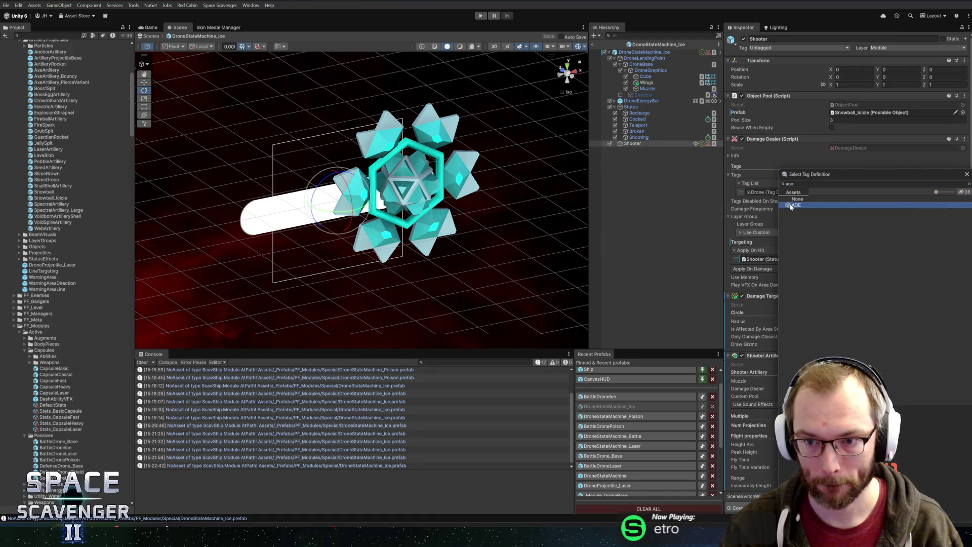
pyautogui.click(791, 206)
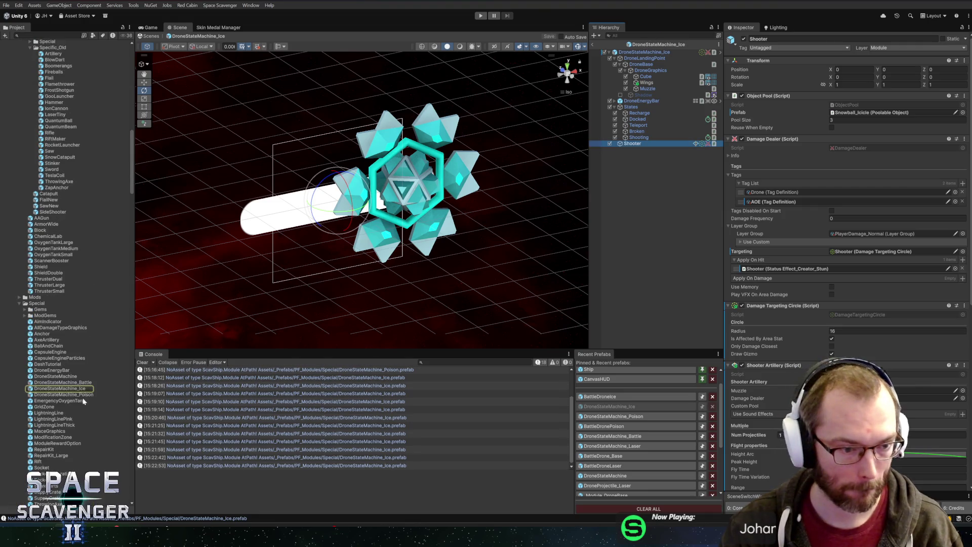
# Step: Tag DroneStateMachine_Poison's Shooter Damage Dealer with AOE, then exit Prefab Mode to the Core scene
pyautogui.doubleClick(65, 395)
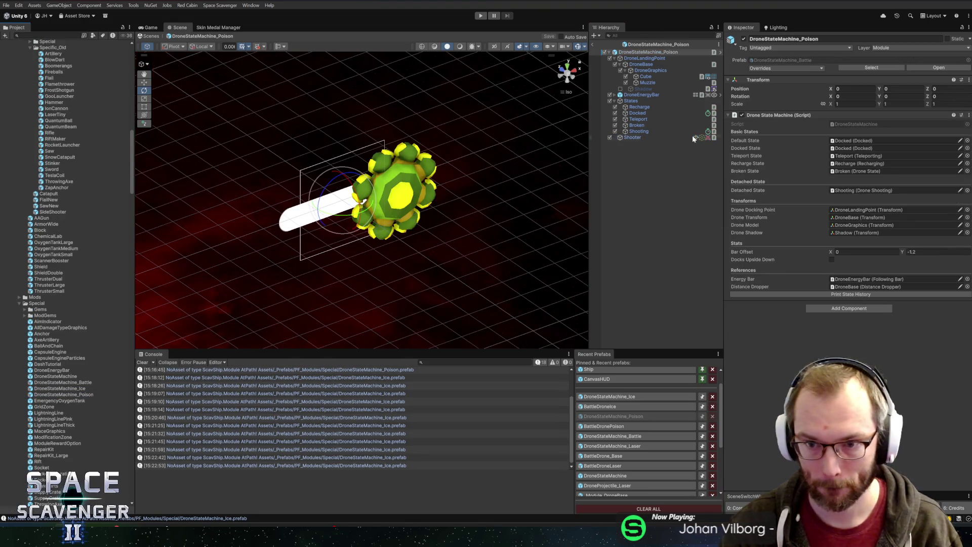
pyautogui.click(634, 138)
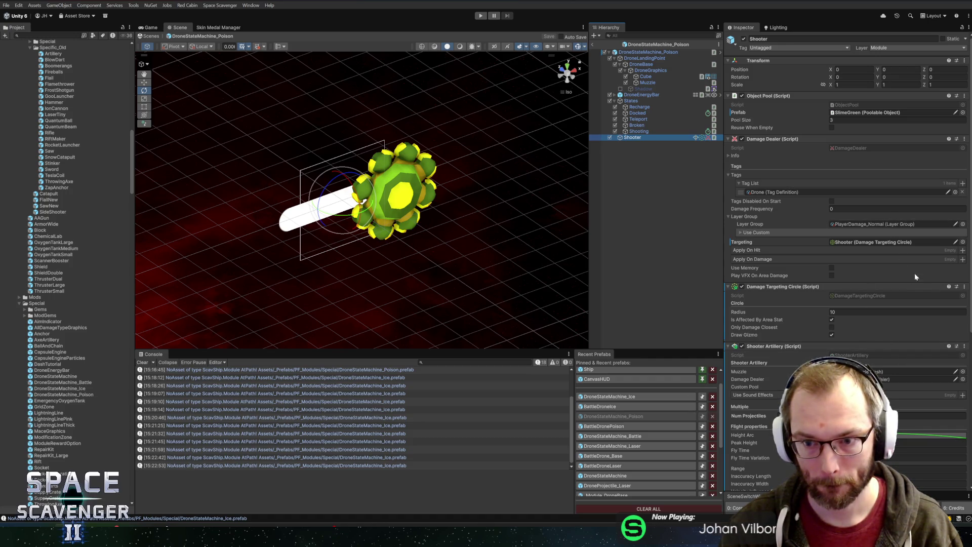
pyautogui.scroll(-2, 907, 318)
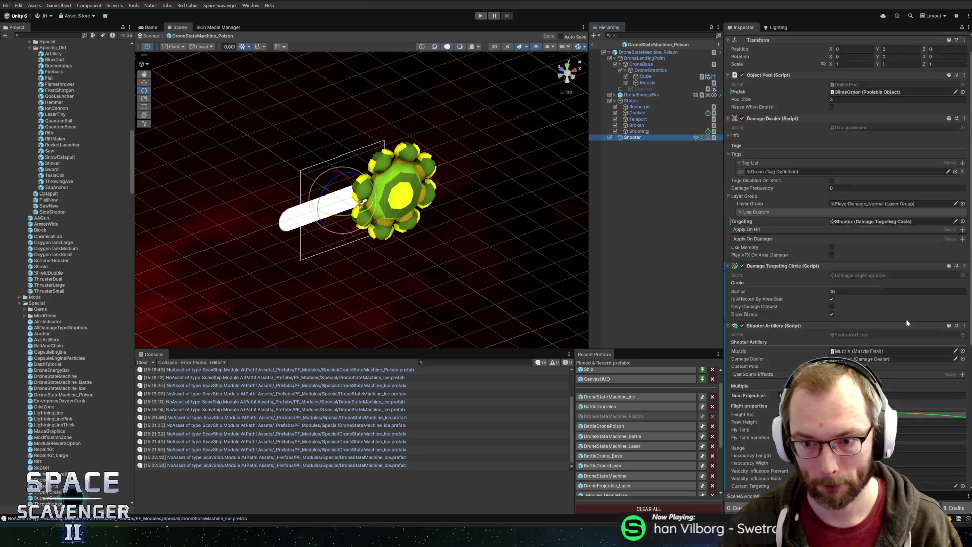
pyautogui.scroll(-8, 906, 318)
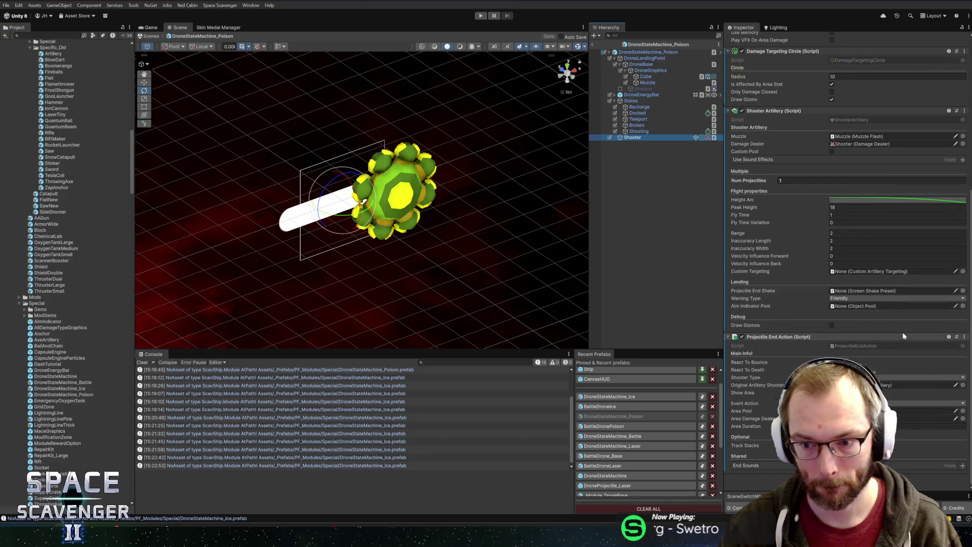
pyautogui.scroll(5, 816, 269)
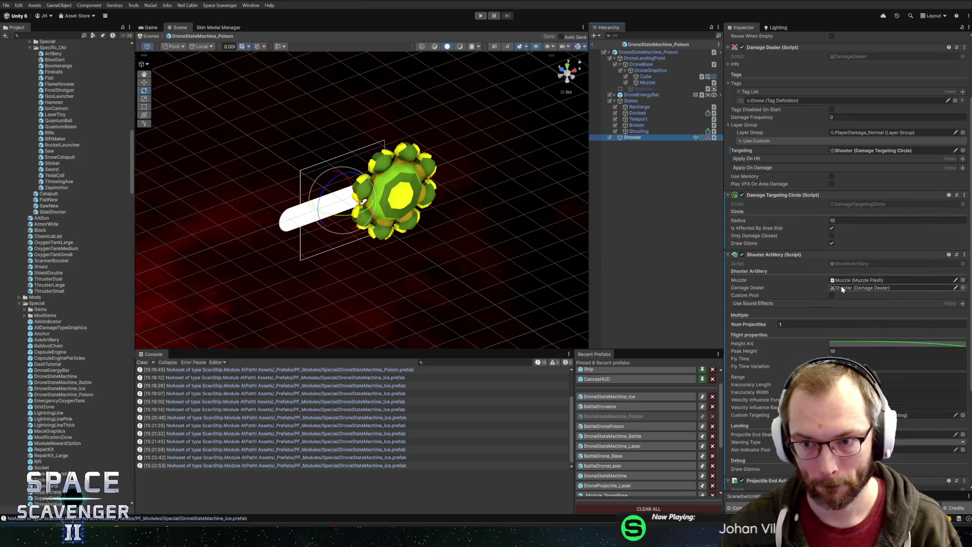
pyautogui.scroll(3, 840, 286)
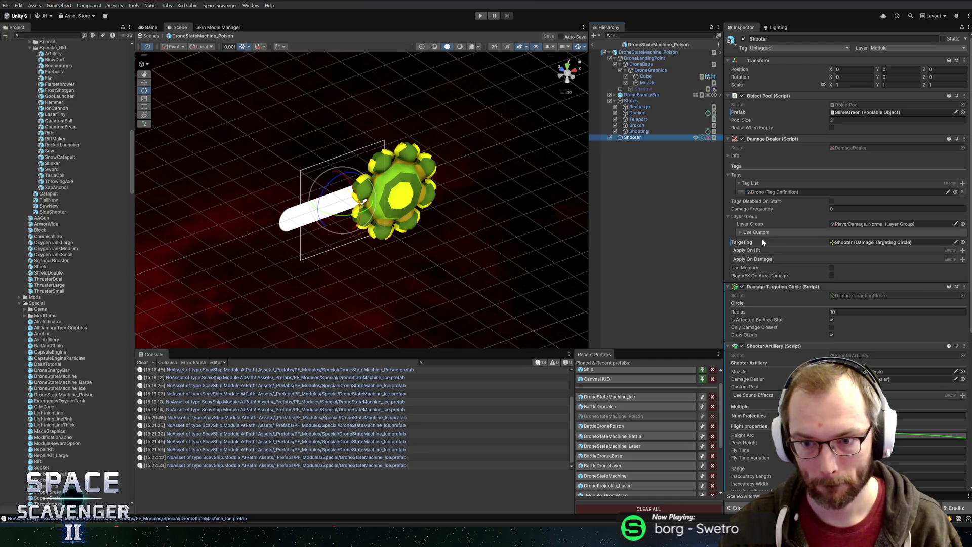
pyautogui.click(964, 184)
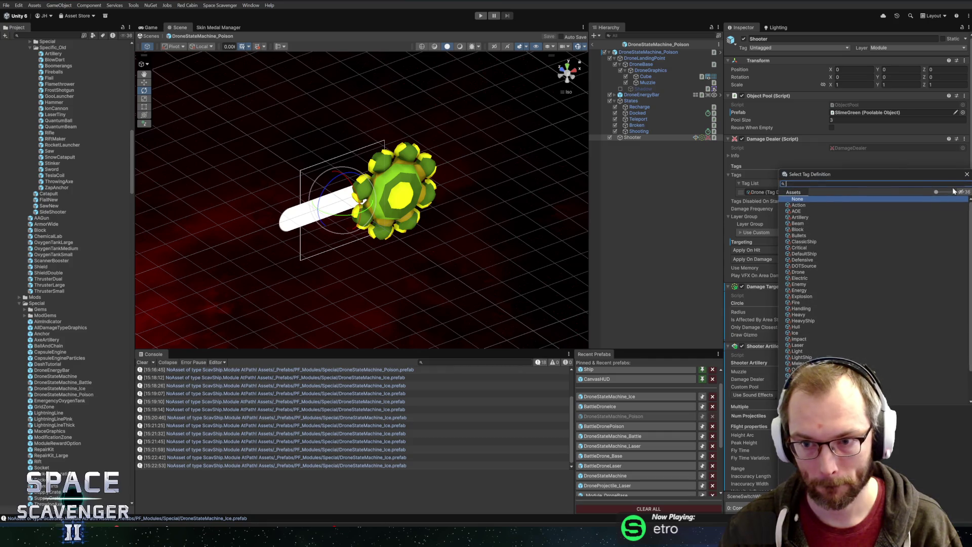
pyautogui.click(802, 213)
pyautogui.click(594, 47)
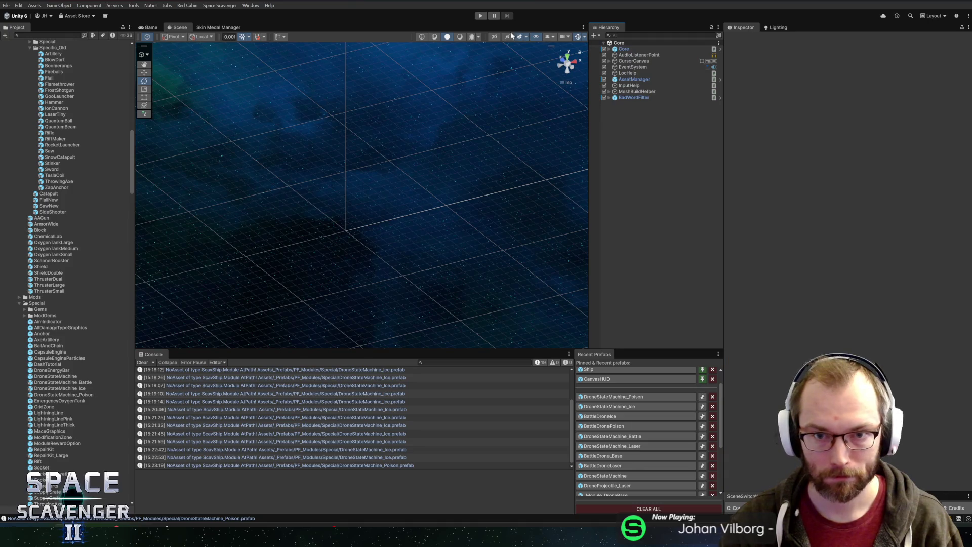
# Step: Play the game in a maximized Game view, open the Refiner's upgrade screen, and pause
pyautogui.click(478, 15)
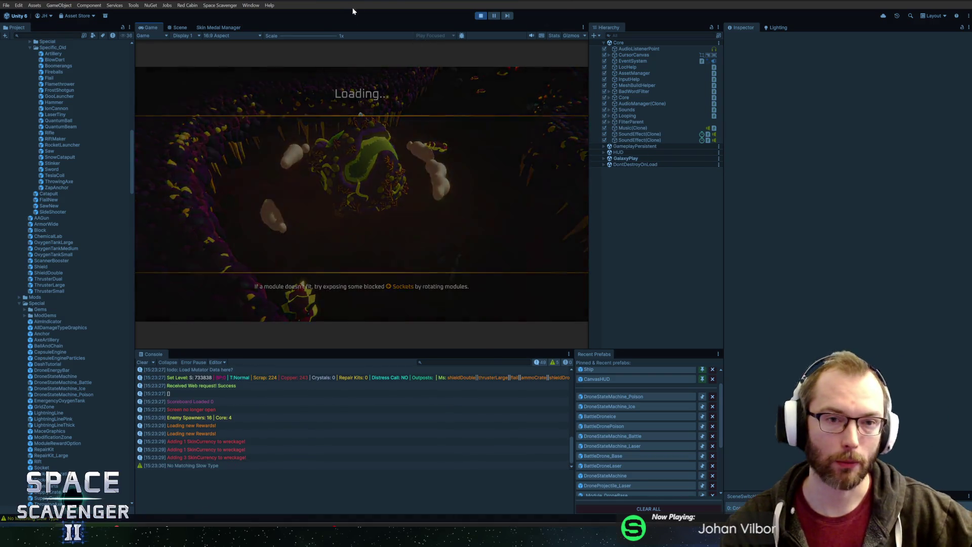
pyautogui.doubleClick(146, 28)
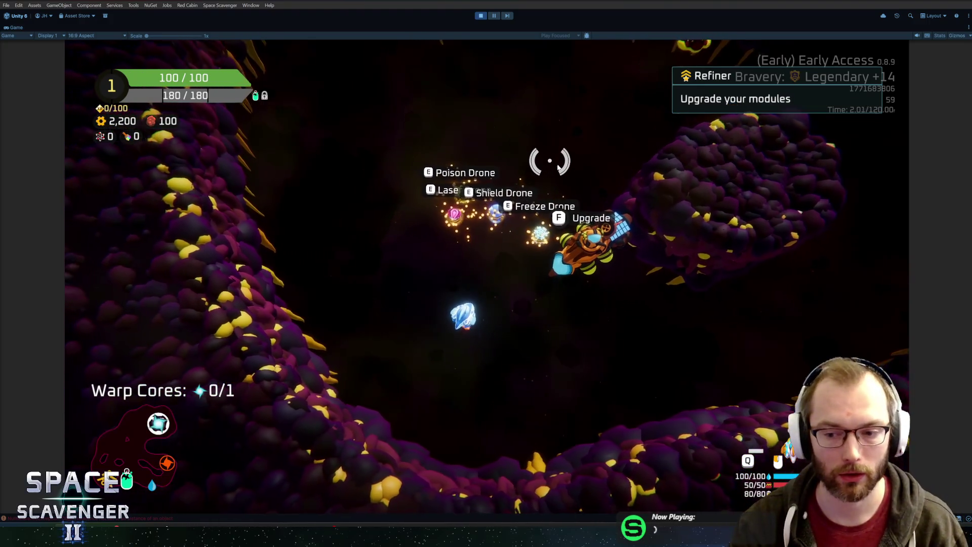
pyautogui.press('f')
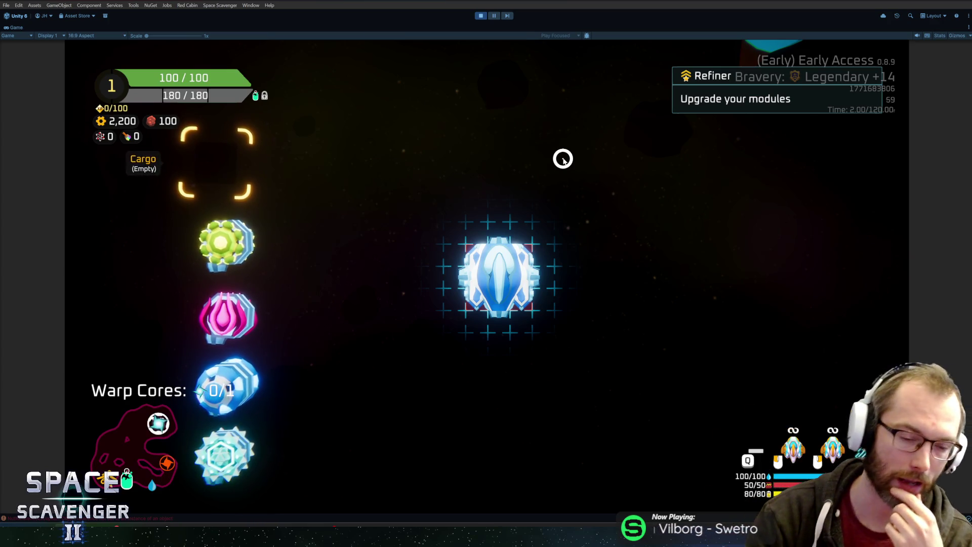
pyautogui.click(493, 18)
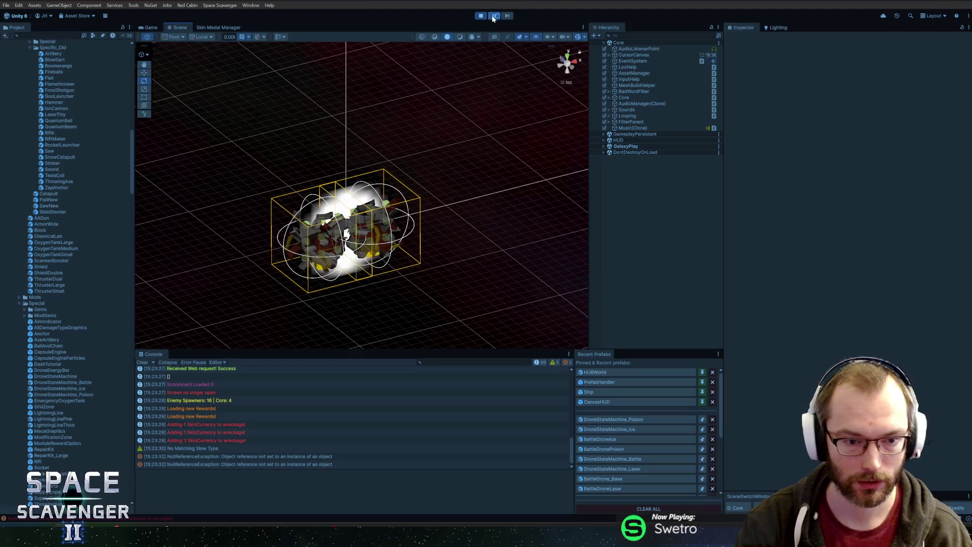
# Step: Trace the NullReferenceException to ShooterArtillery.cs line 62 and view the DamageDealer field's documentation
pyautogui.click(493, 16)
pyautogui.doubleClick(243, 450)
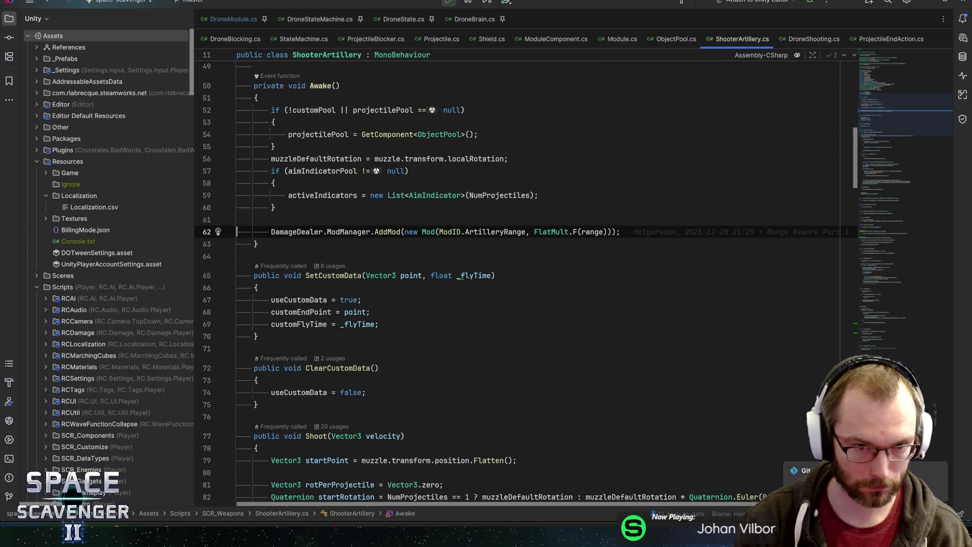
pyautogui.hotkey('alt', 'Tab')
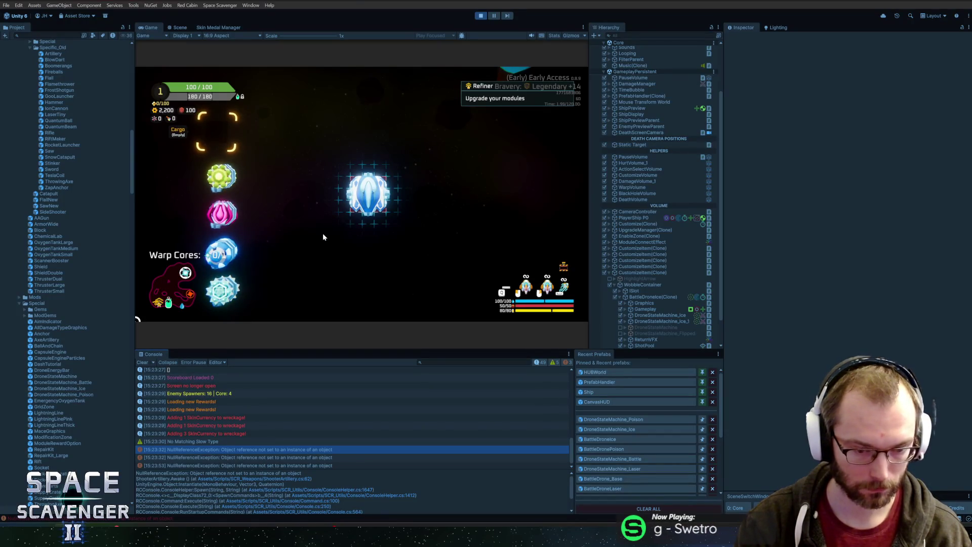
pyautogui.hotkey('alt', 'Tab')
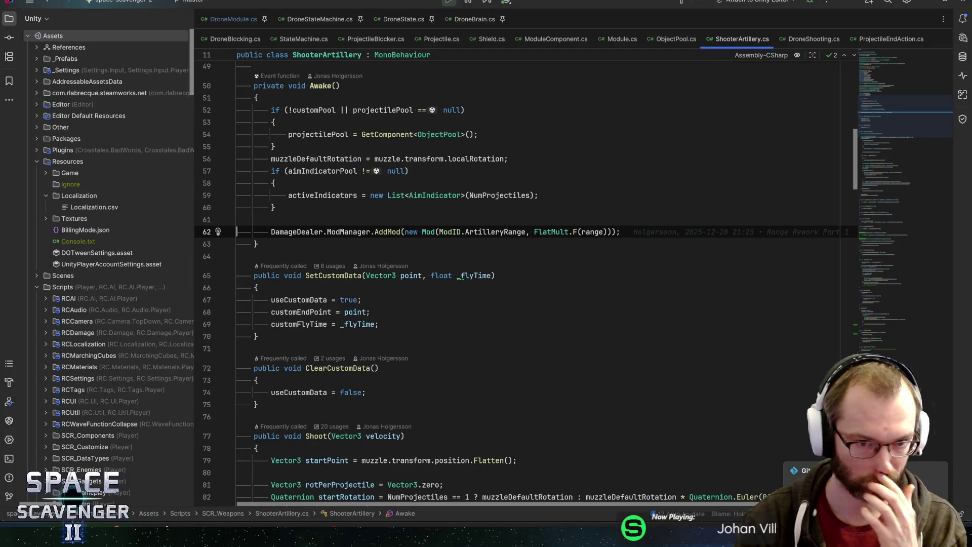
pyautogui.hotkey('ctrl', 'q')
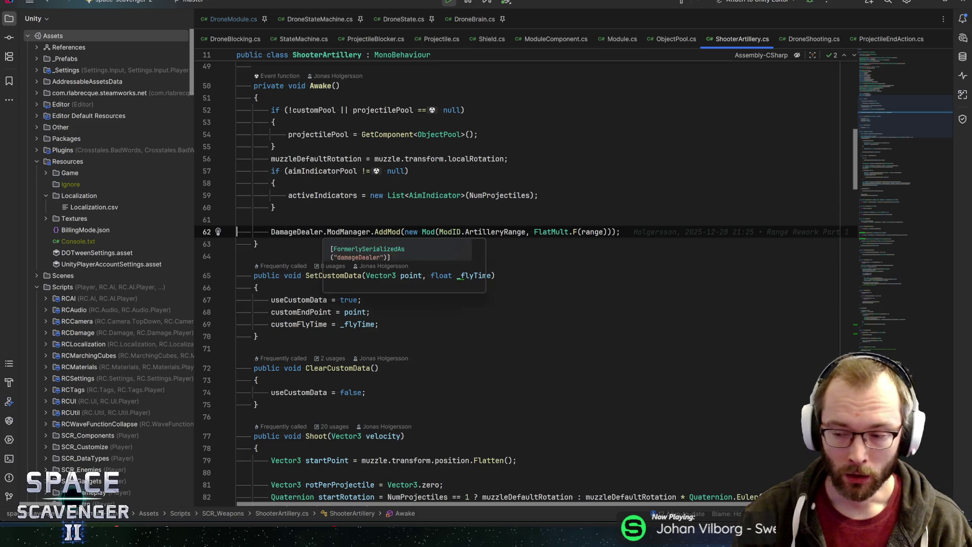
pyautogui.press('Escape')
pyautogui.hotkey('alt', 'Tab')
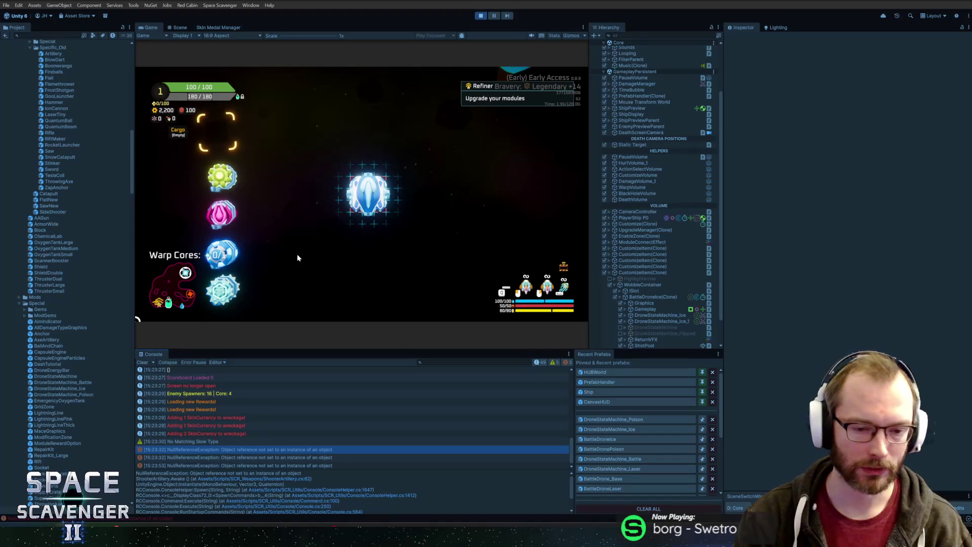
pyautogui.hotkey('alt', 'Tab')
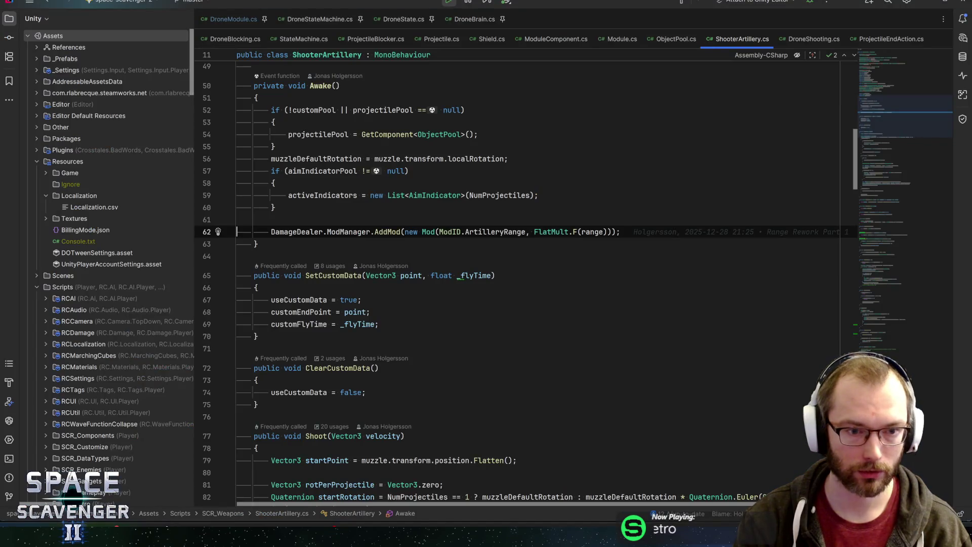
pyautogui.hotkey('alt', 'Tab')
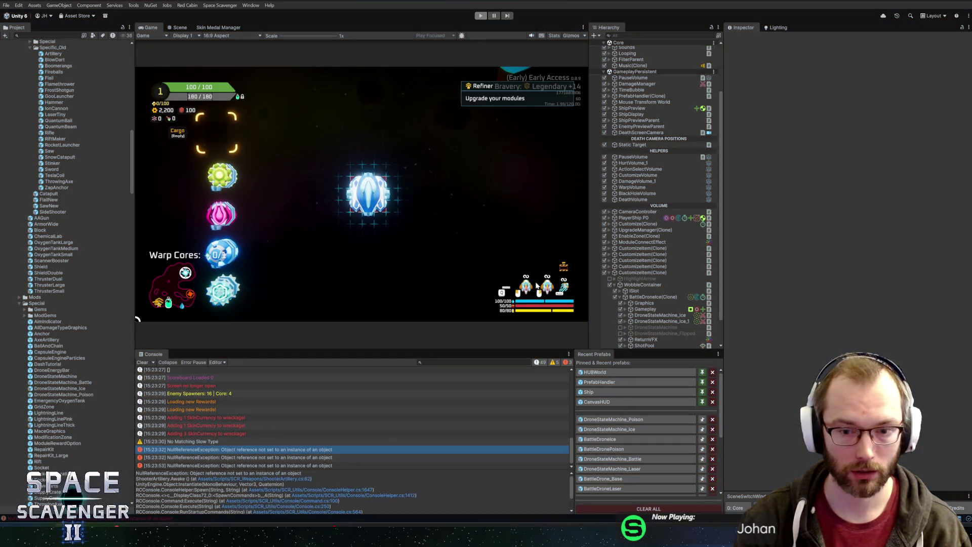
# Step: Stop Play mode, review ShooterArtillery's Awake method, and reopen the DroneStateMachine_Poison prefab
pyautogui.hotkey('ctrl', 'p')
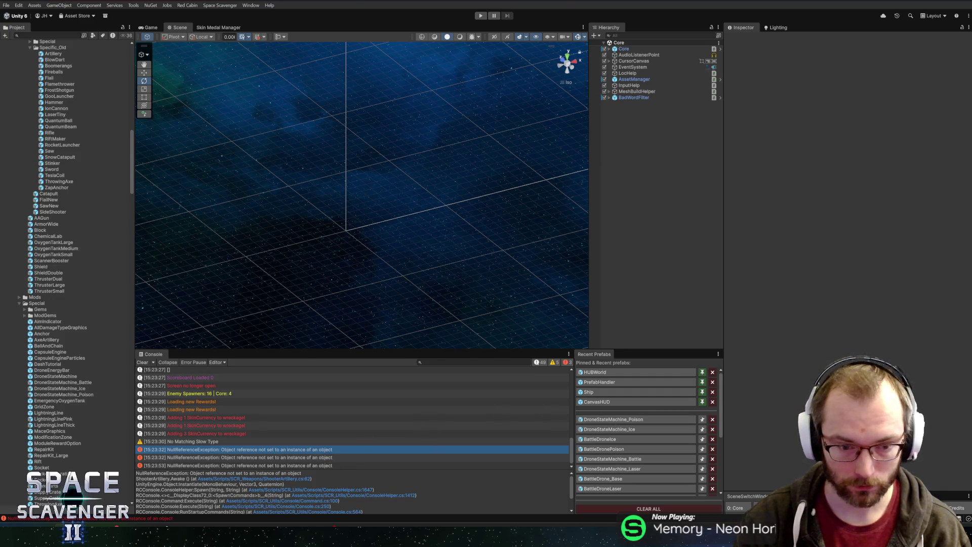
pyautogui.hotkey('alt', 'Tab')
pyautogui.scroll(2, 527, 278)
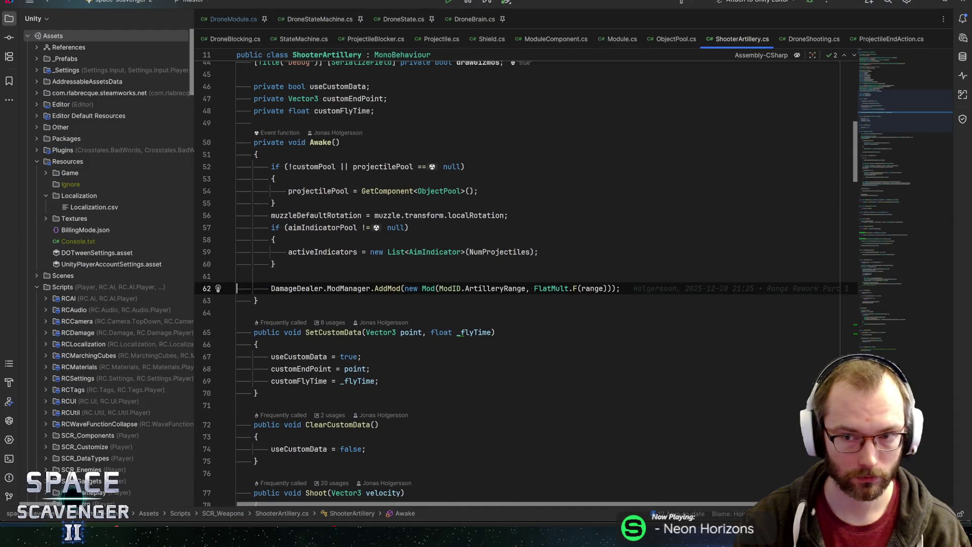
pyautogui.hotkey('alt', 'Tab')
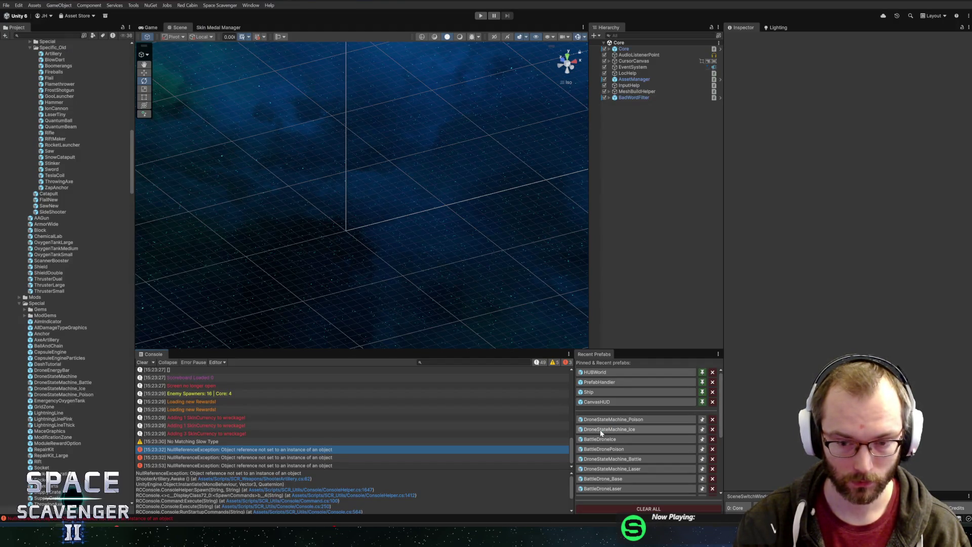
pyautogui.click(603, 419)
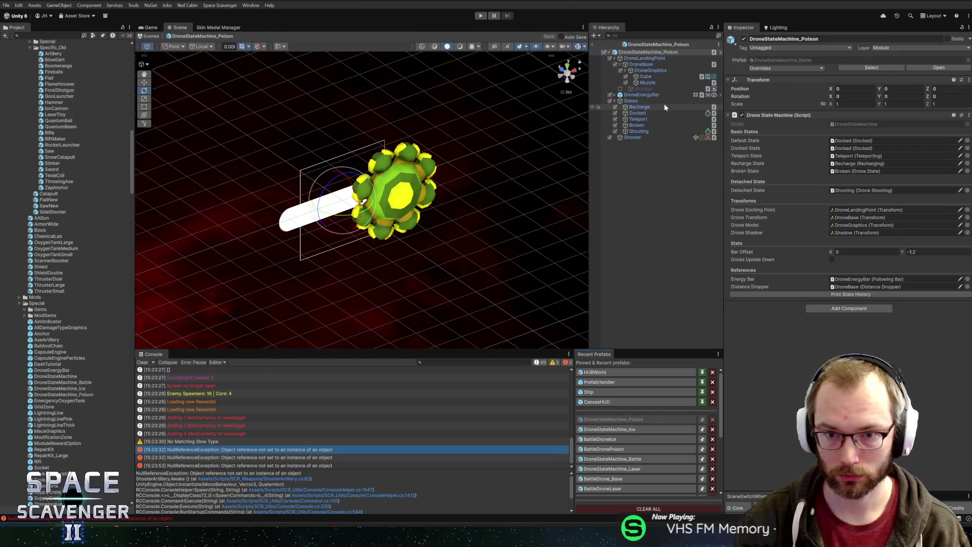
# Step: Inspect the Poison drone's Shooting state, its Shooter's damage dealer and the Shooter Artillery's damage dealer reference
pyautogui.click(641, 131)
pyautogui.click(844, 159)
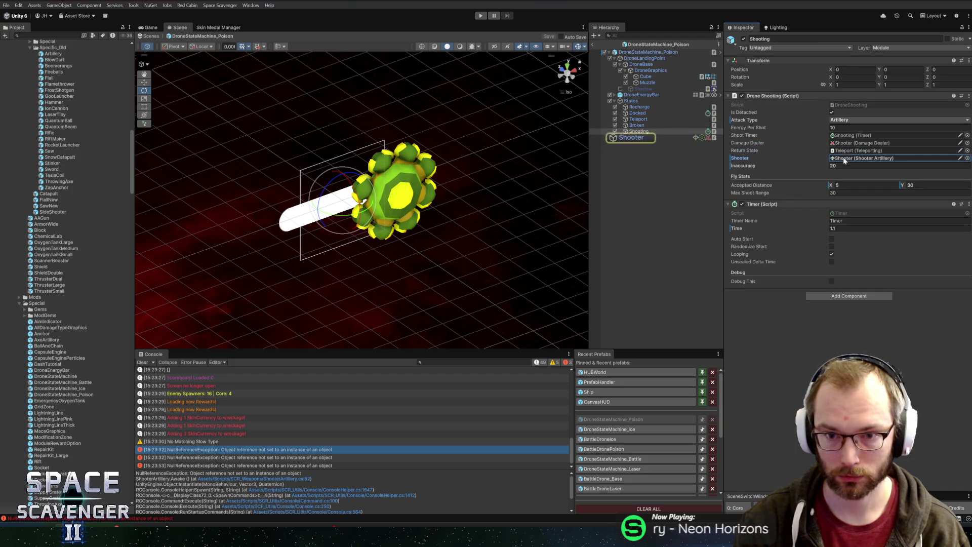
pyautogui.click(641, 139)
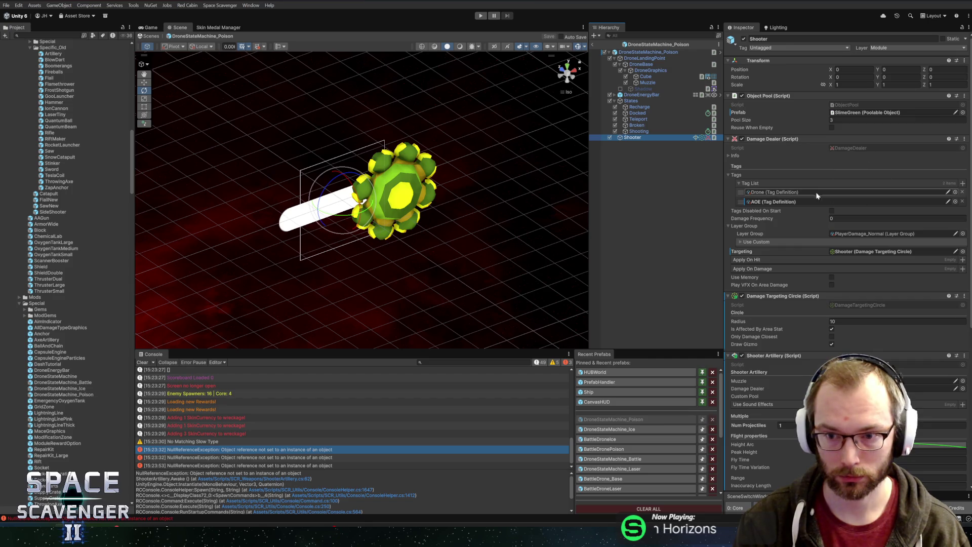
pyautogui.click(731, 156)
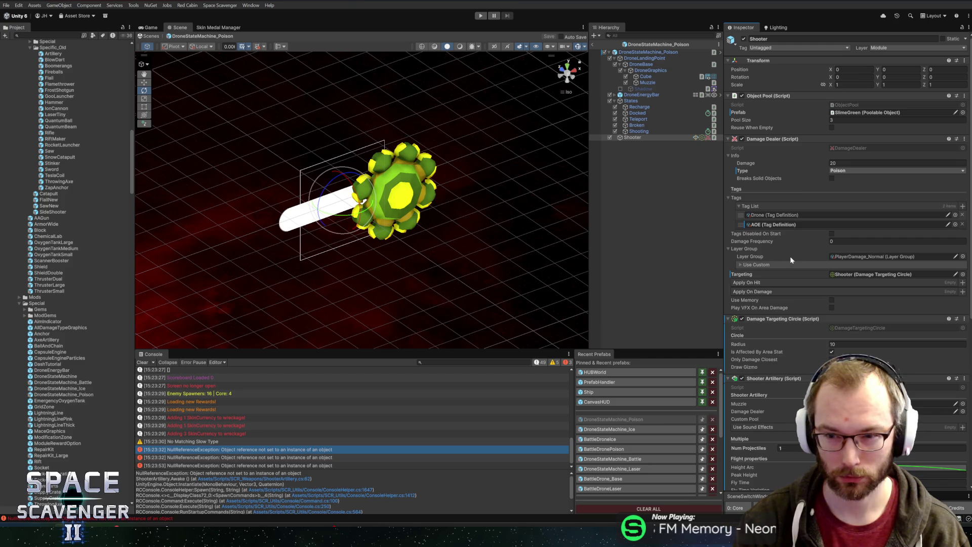
pyautogui.scroll(-8, 790, 261)
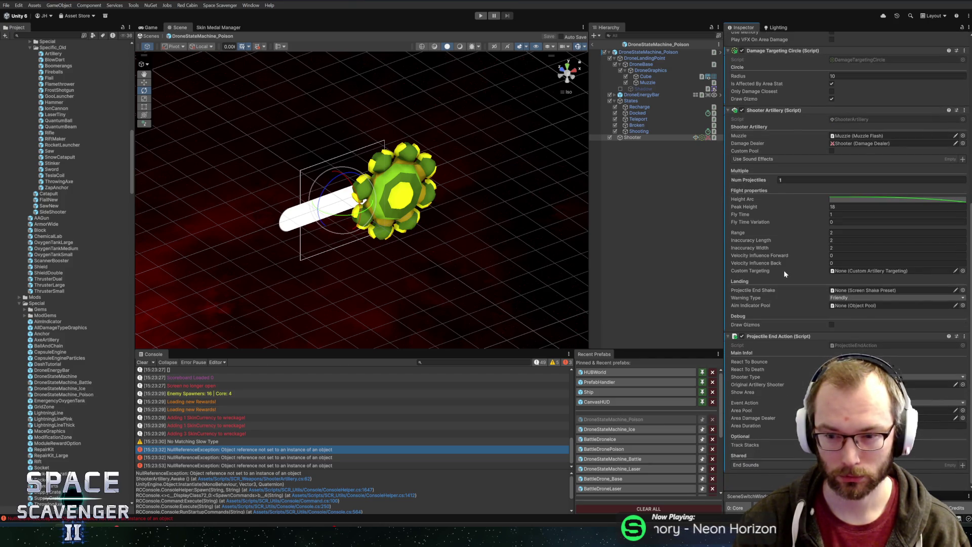
pyautogui.click(861, 384)
pyautogui.scroll(5, 771, 248)
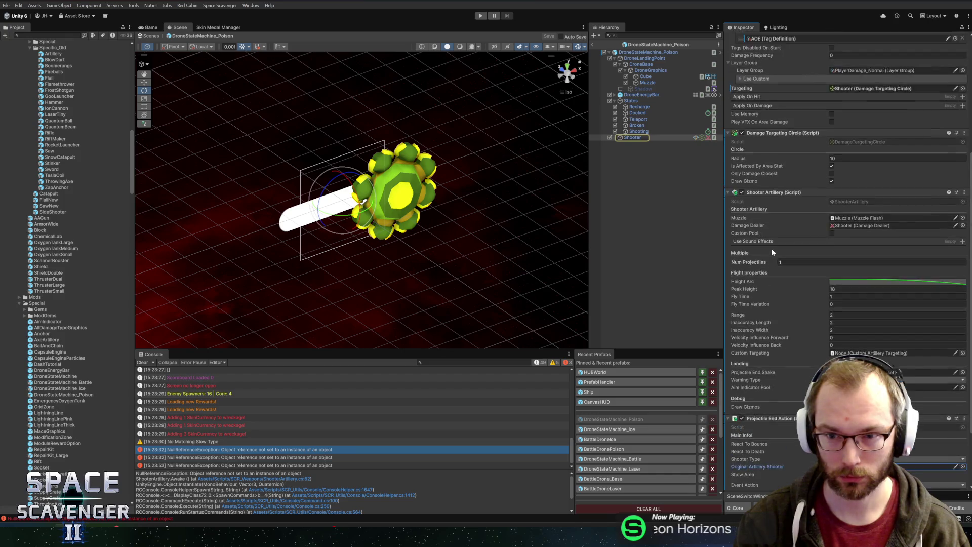
pyautogui.scroll(-2, 774, 257)
pyautogui.click(838, 267)
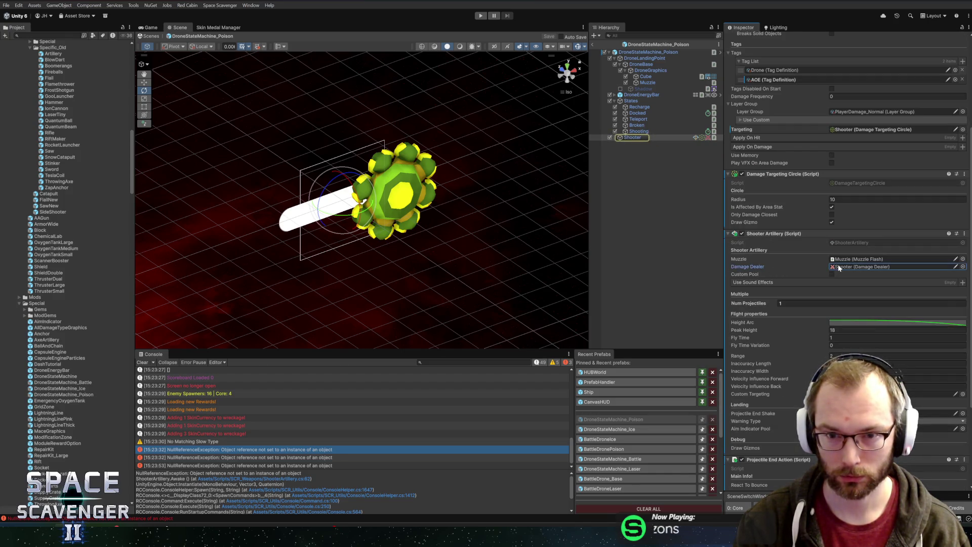
# Step: Open DroneStateMachine_Ice and check which damage dealer its Shooter Artillery uses
pyautogui.click(639, 429)
pyautogui.click(643, 144)
pyautogui.scroll(-5, 825, 241)
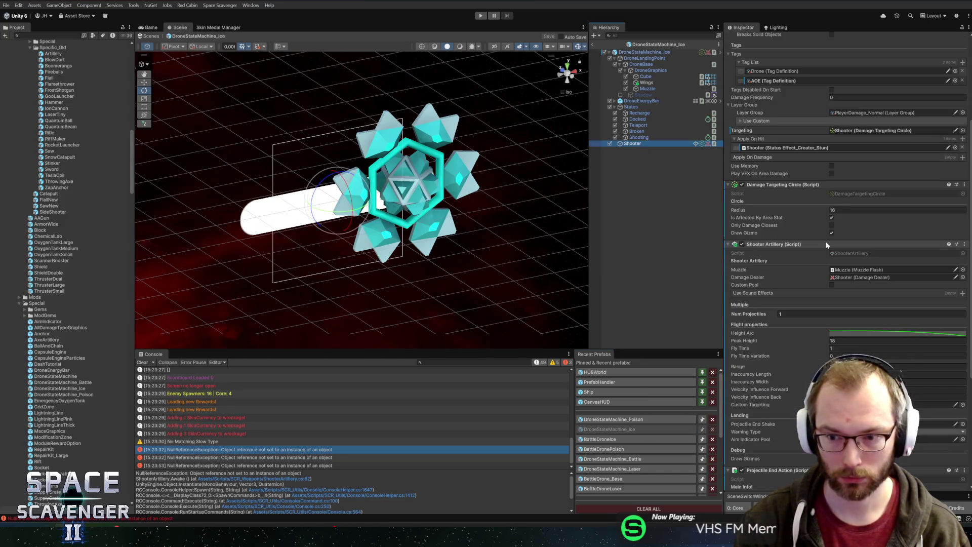
pyautogui.click(850, 275)
pyautogui.scroll(-6, 850, 275)
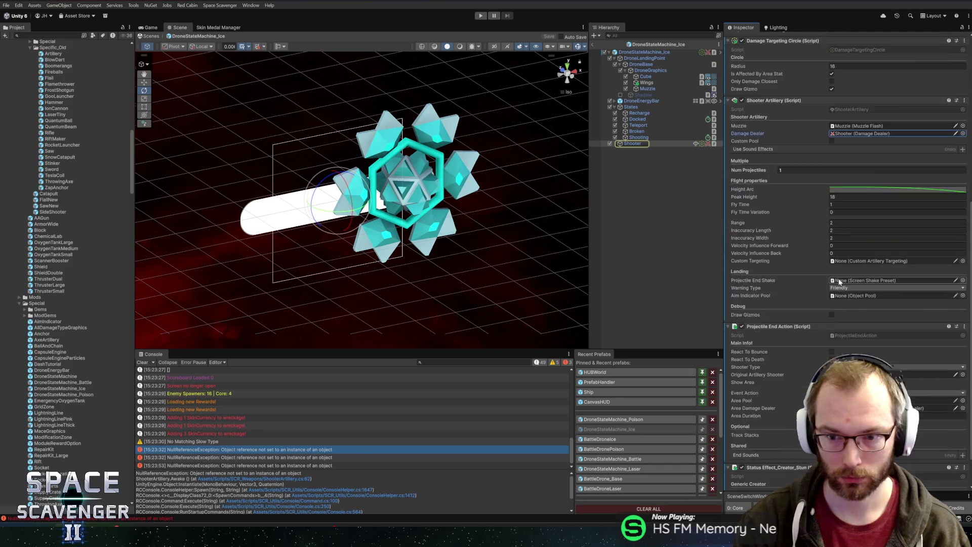
# Step: Check the end action's Area Damage Dealer reference and view the latest NullReferenceException stack trace
pyautogui.click(876, 366)
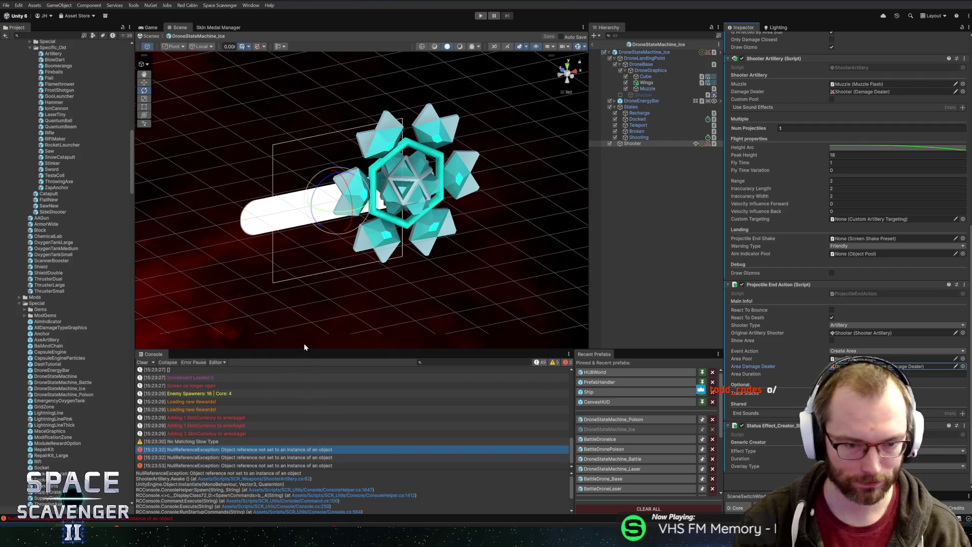
pyautogui.moveTo(304, 349); pyautogui.dragTo(305, 333)
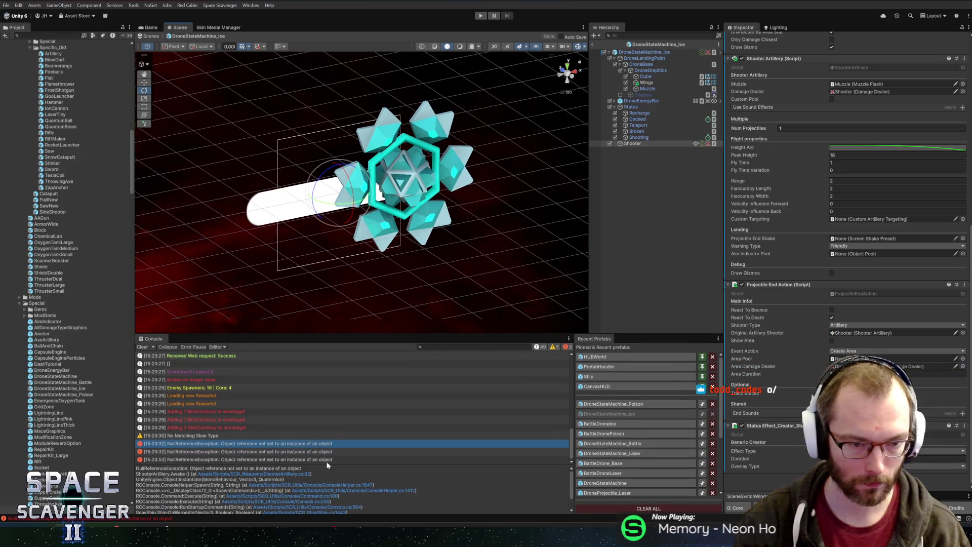
pyautogui.click(291, 460)
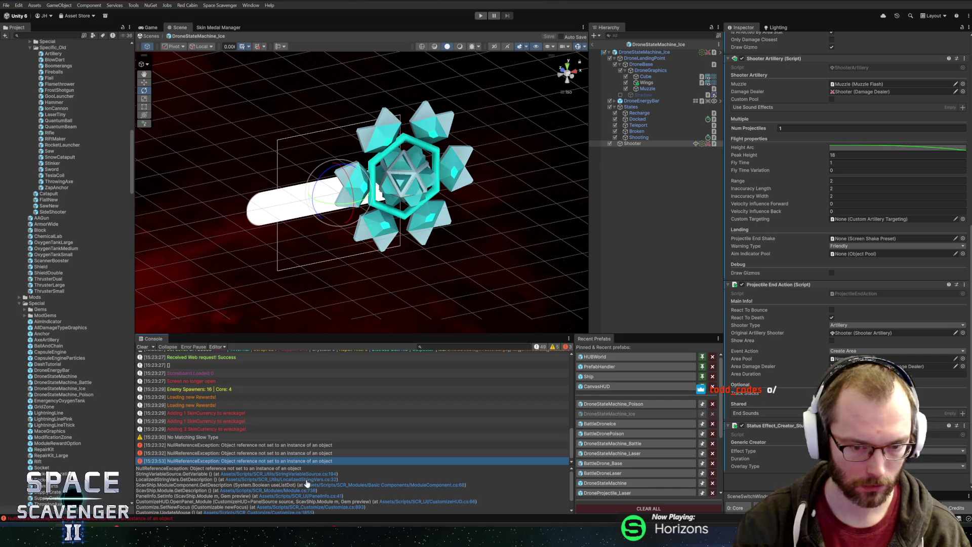
# Step: Review DroneStateMachine_Ice's settings in the Hierarchy, then open the BattleDroneIce prefab
pyautogui.click(665, 52)
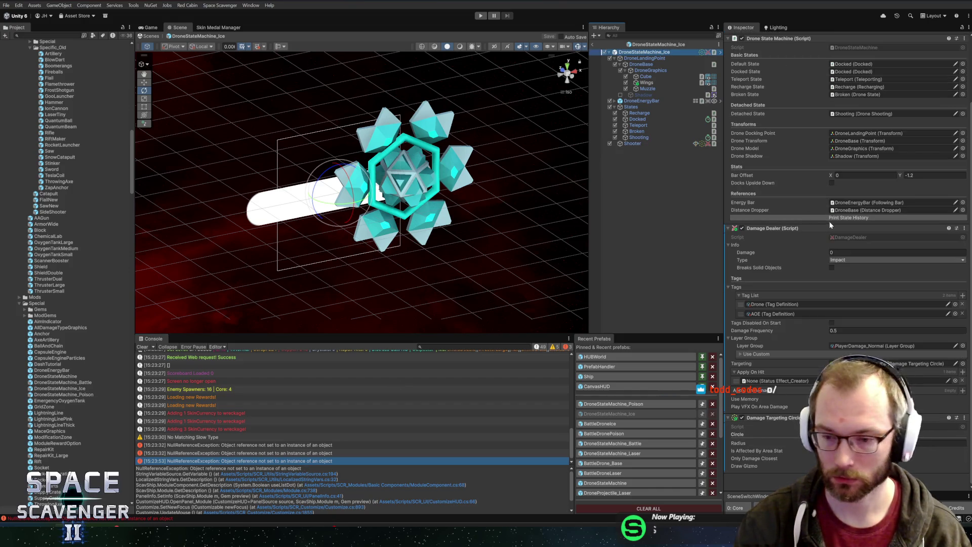
pyautogui.scroll(3, 819, 227)
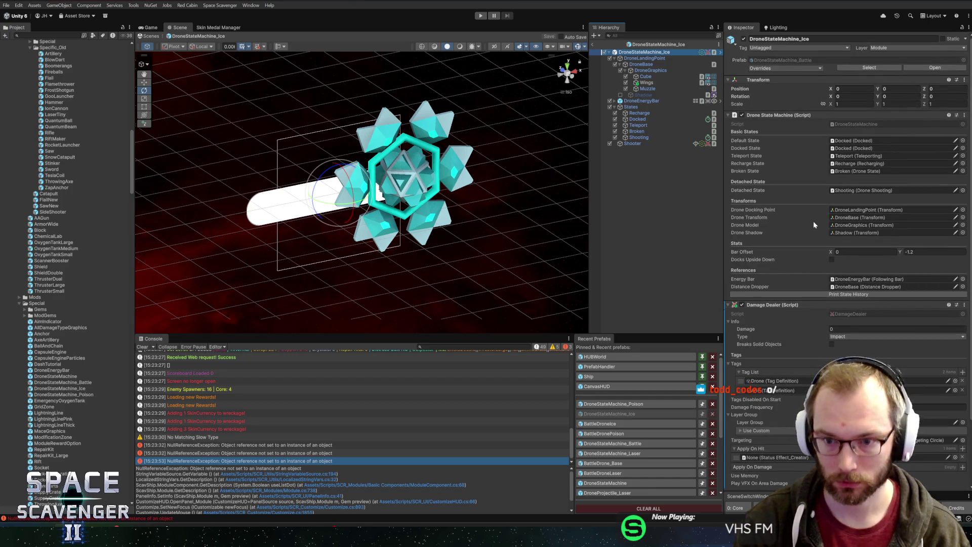
pyautogui.scroll(-3, 813, 221)
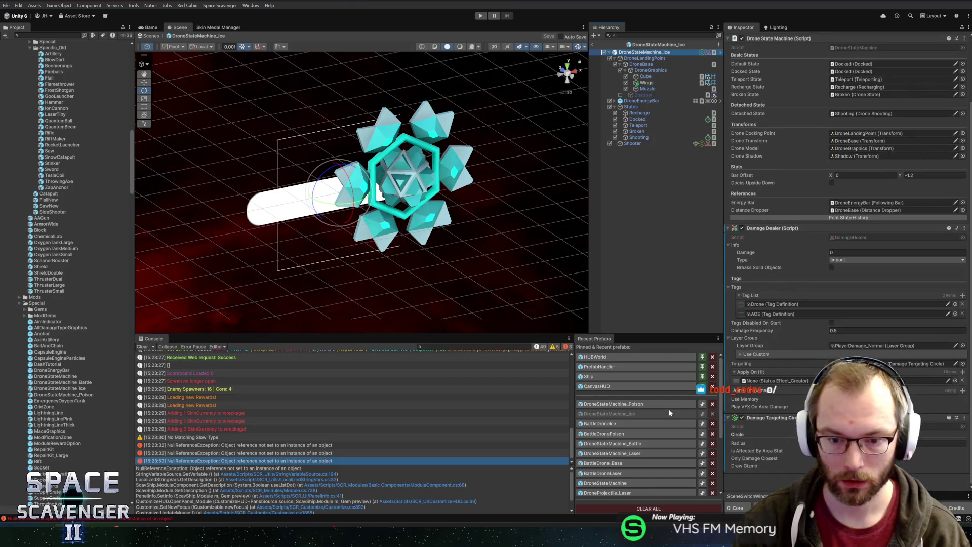
pyautogui.click(641, 423)
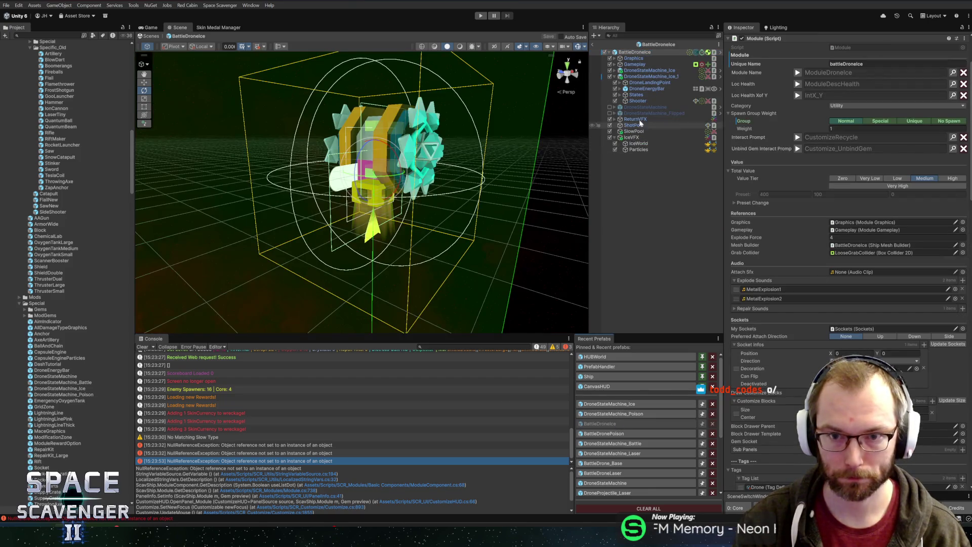
# Step: Delete DroneStateMachine and DroneStateMachine_Flipped from BattleDroneIce and save the prefab
pyautogui.click(646, 114)
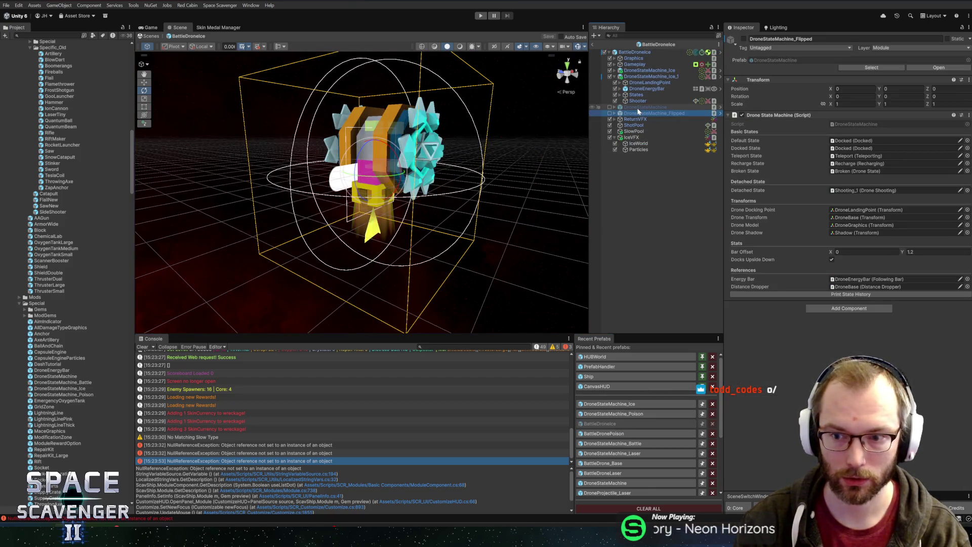
pyautogui.press('Delete')
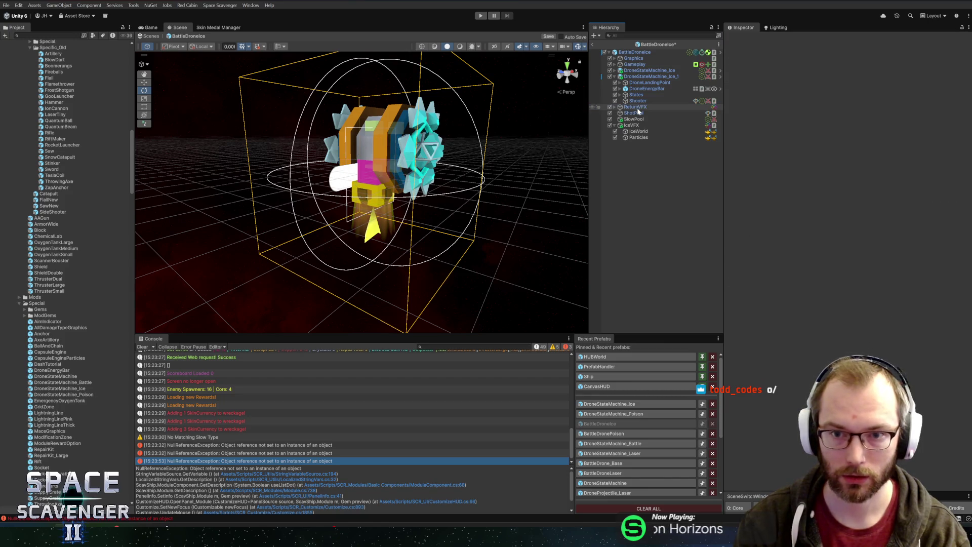
pyautogui.click(641, 77)
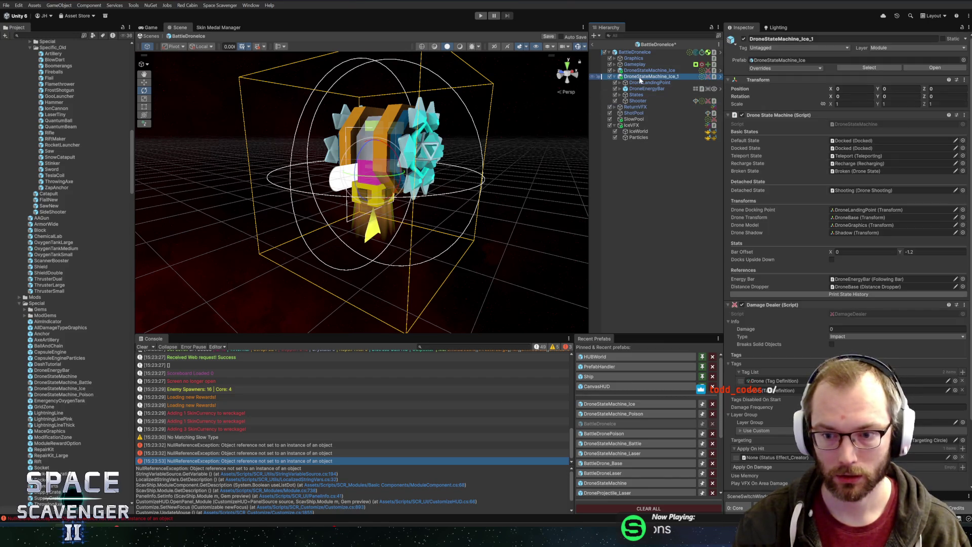
pyautogui.hotkey('ctrl', 's')
pyautogui.click(832, 266)
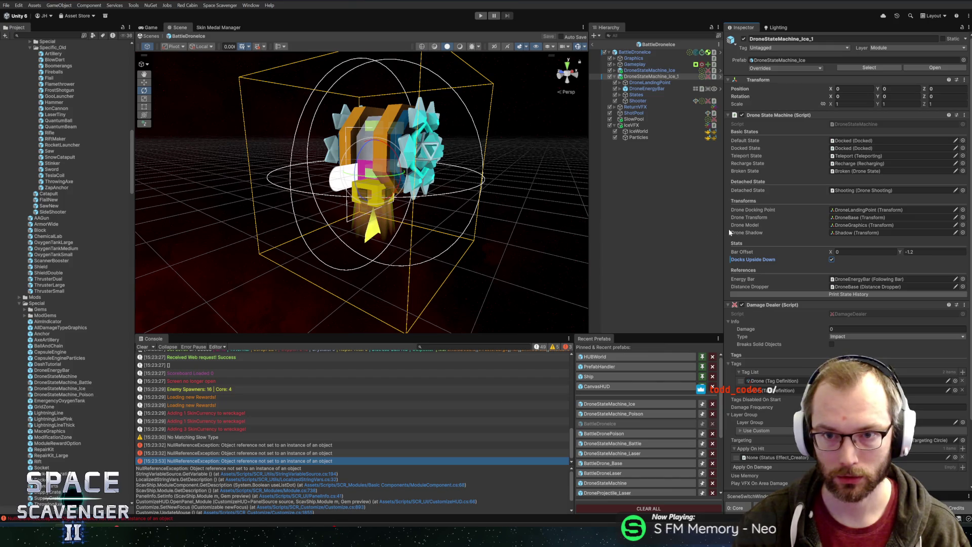
# Step: Tick Docks Upside Down on BattleDronePoison's DroneStateMachine_Poison_1
pyautogui.click(604, 434)
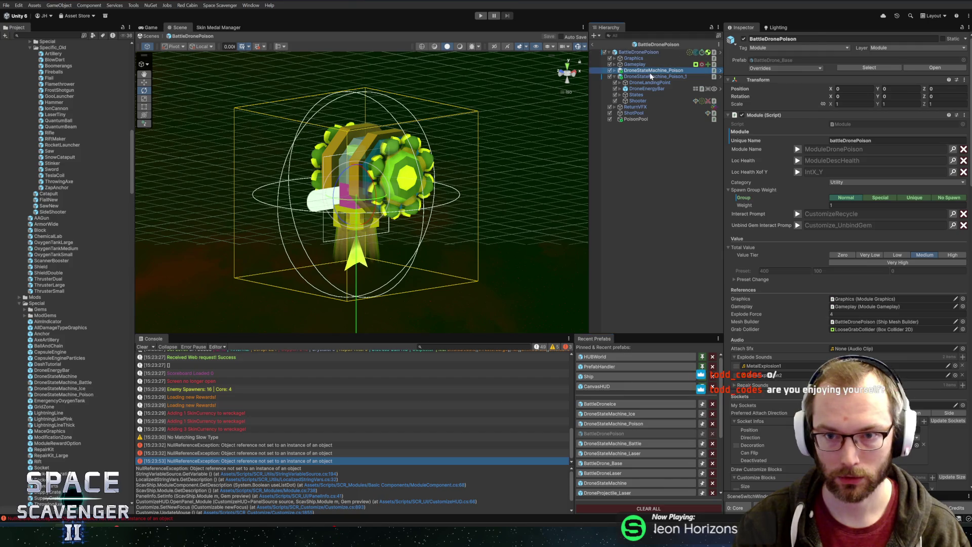
pyautogui.click(649, 75)
pyautogui.click(831, 260)
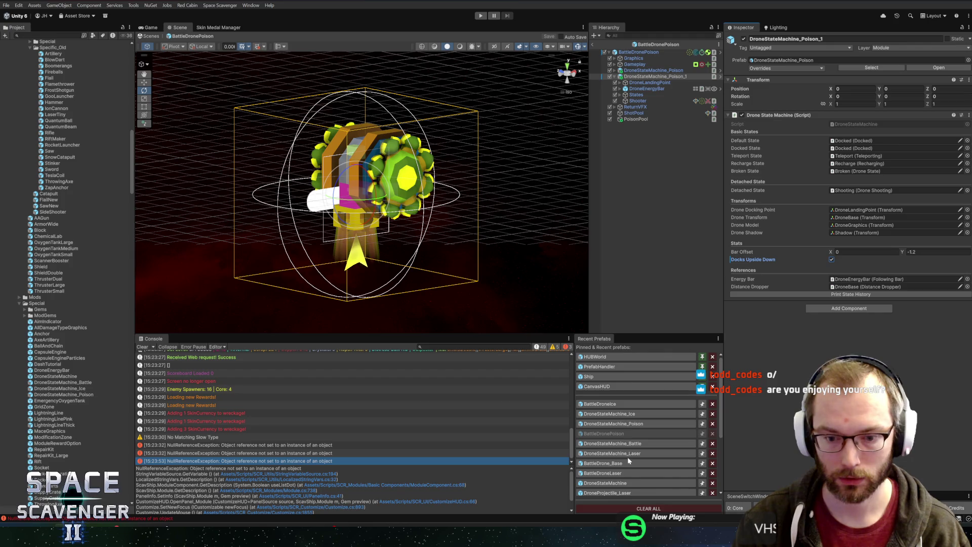
# Step: Check BattleDroneLaser's second drone Docks Upside Down setting, exit prefab mode and start Play mode
pyautogui.click(604, 472)
pyautogui.click(654, 118)
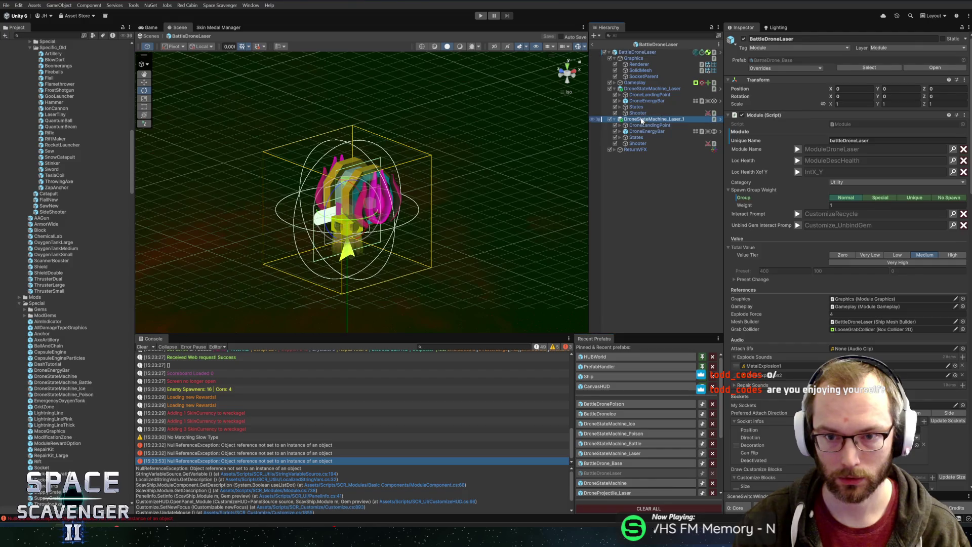
pyautogui.click(831, 260)
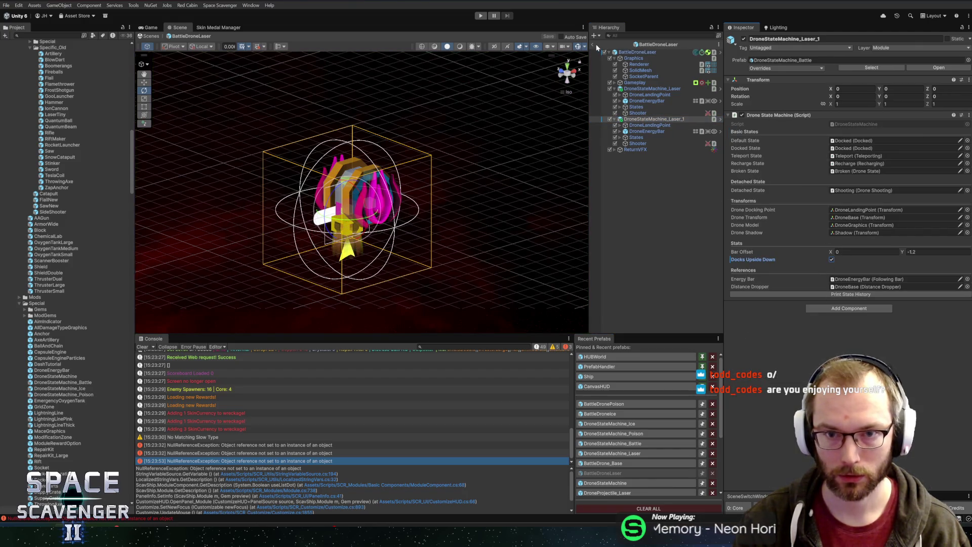
pyautogui.click(594, 45)
pyautogui.click(482, 16)
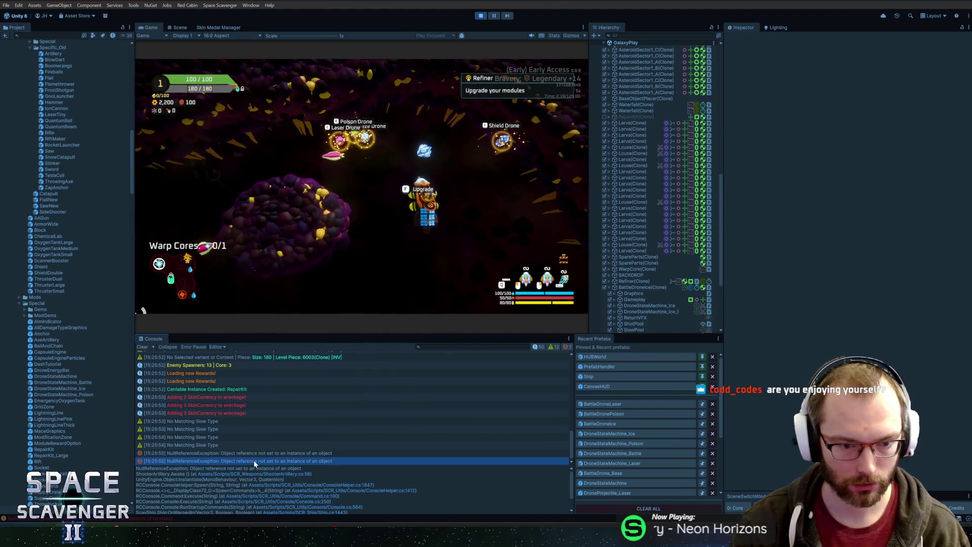
# Step: Open ShooterArtillery.cs and ConsoleHelper.cs in Rider from the NullReferenceException stack-trace links
pyautogui.click(248, 453)
pyautogui.click(283, 475)
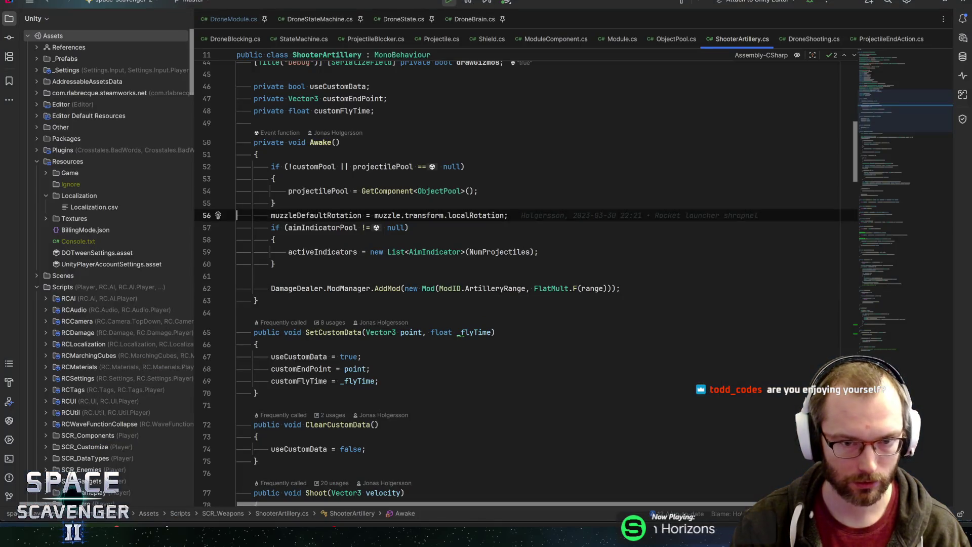
pyautogui.hotkey('alt', 'Tab')
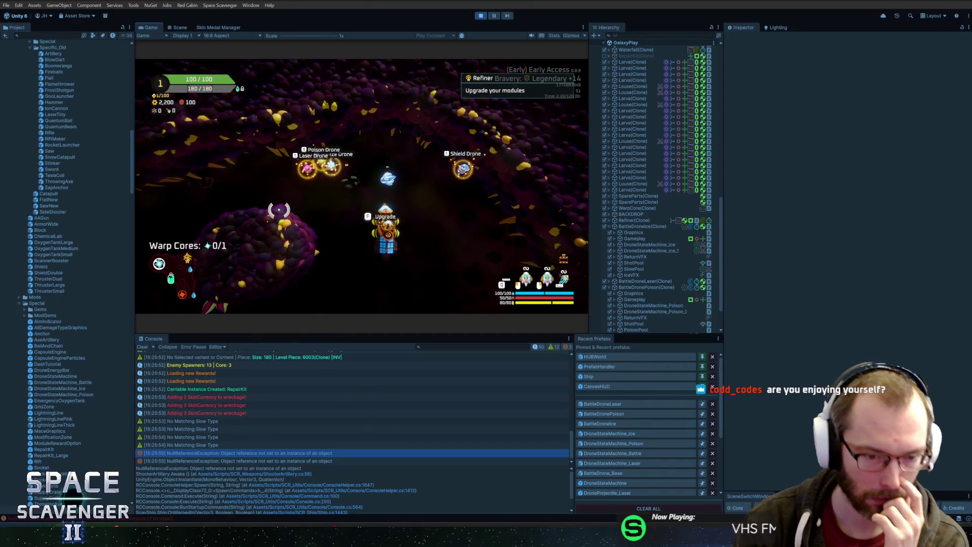
pyautogui.click(329, 491)
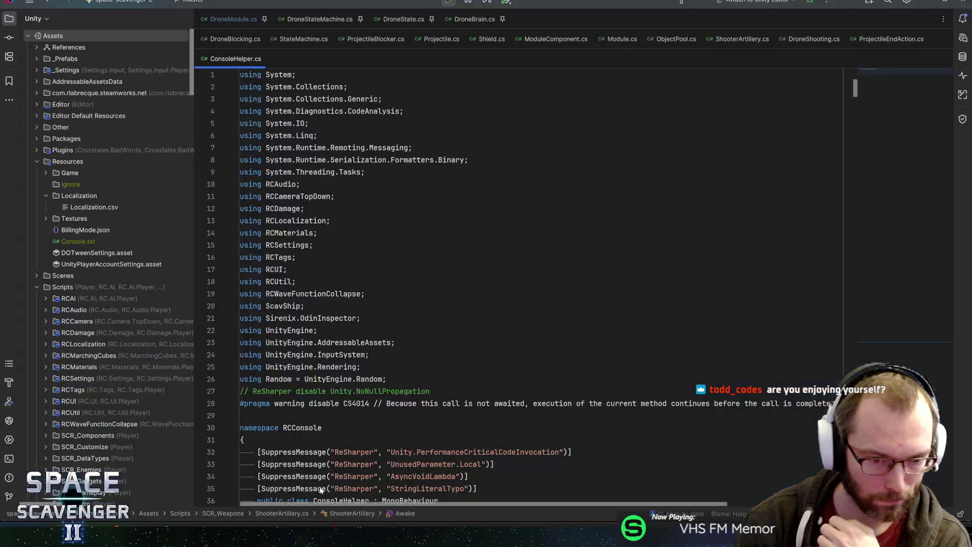
pyautogui.hotkey('alt', 'Tab')
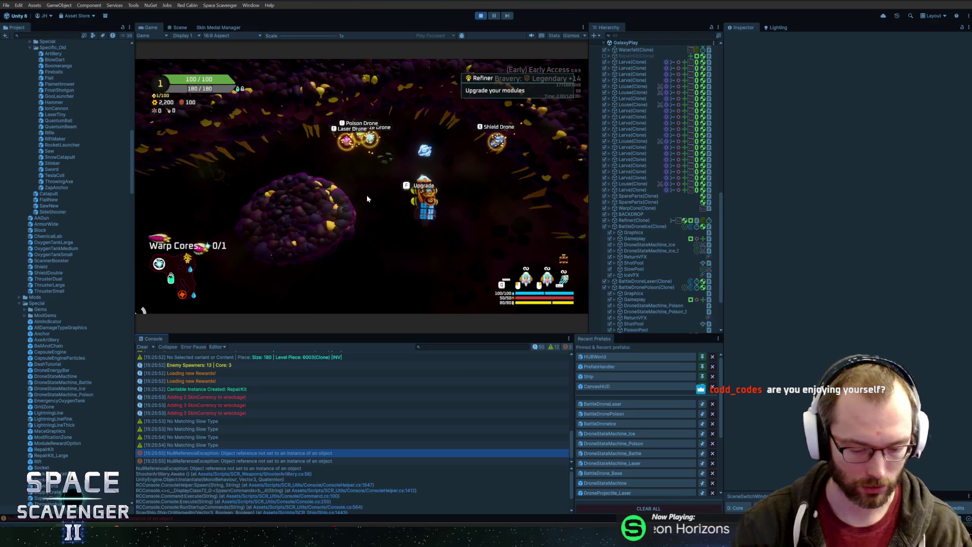
# Step: Attach Rider's debugger to the Unity Editor and return to the running game
pyautogui.hotkey('alt', 'Tab')
pyautogui.click(812, 3)
pyautogui.hotkey('alt', 'Tab')
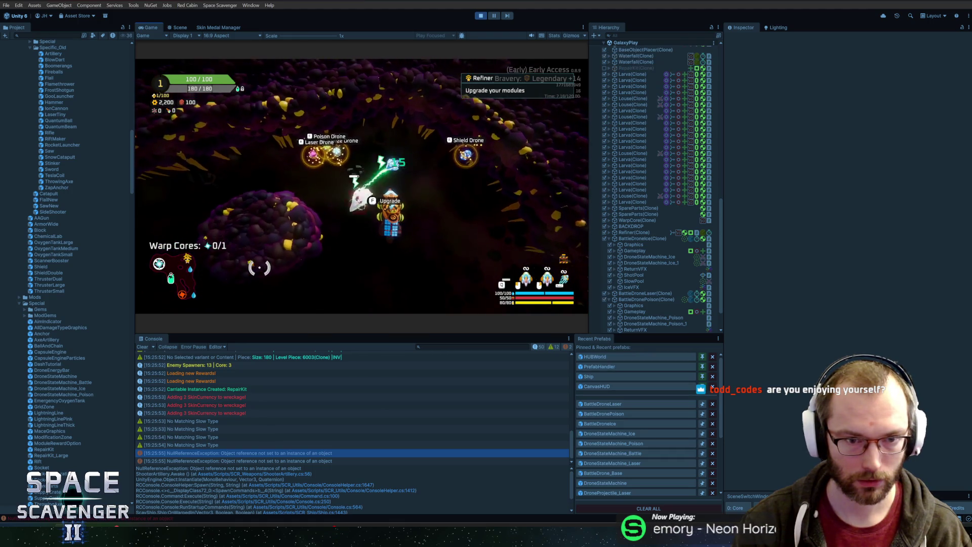
# Step: Spawn battle drones via the in-game console ('spawn batt', 'spawn BattleDronePoison') and view the resulting null-reference errors
pyautogui.press('`')
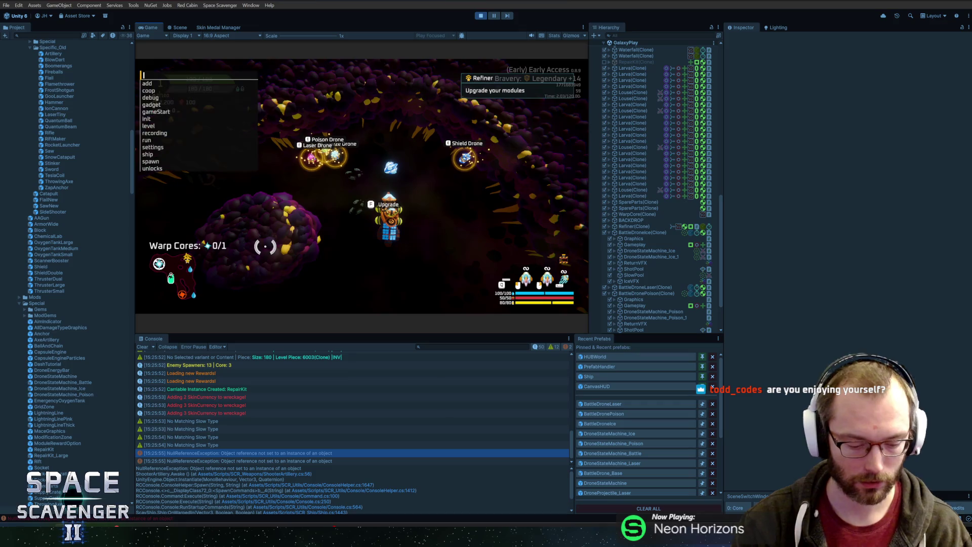
pyautogui.write('spawn ')
pyautogui.write('batt')
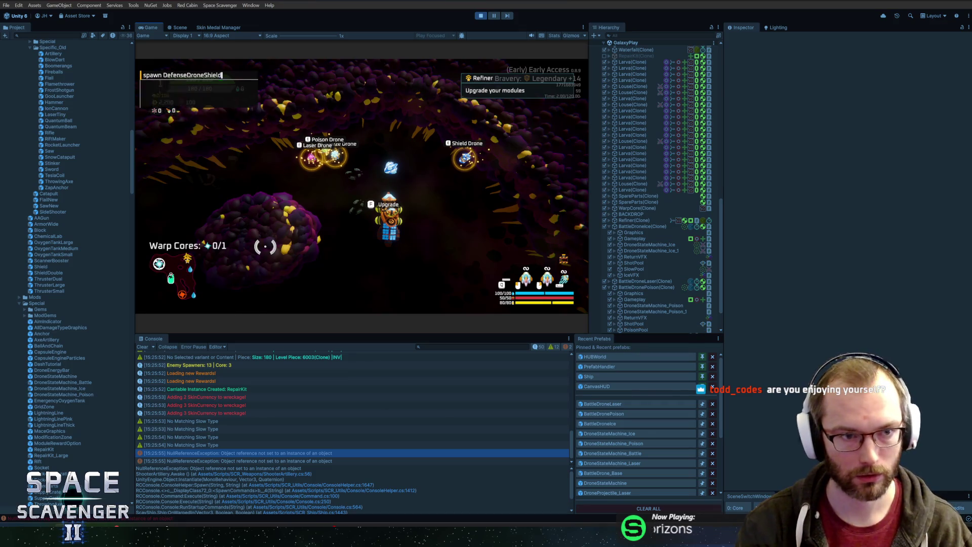
pyautogui.press('Return')
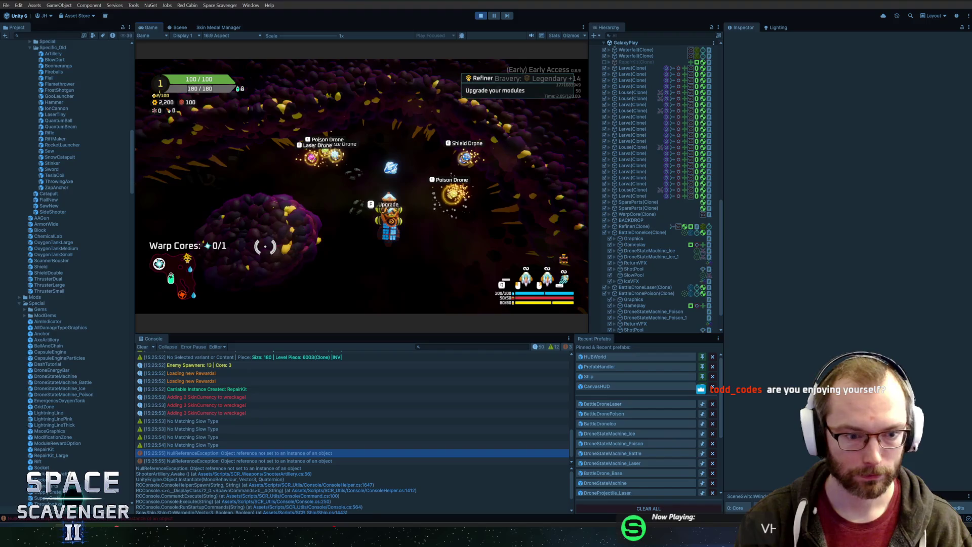
pyautogui.click(490, 414)
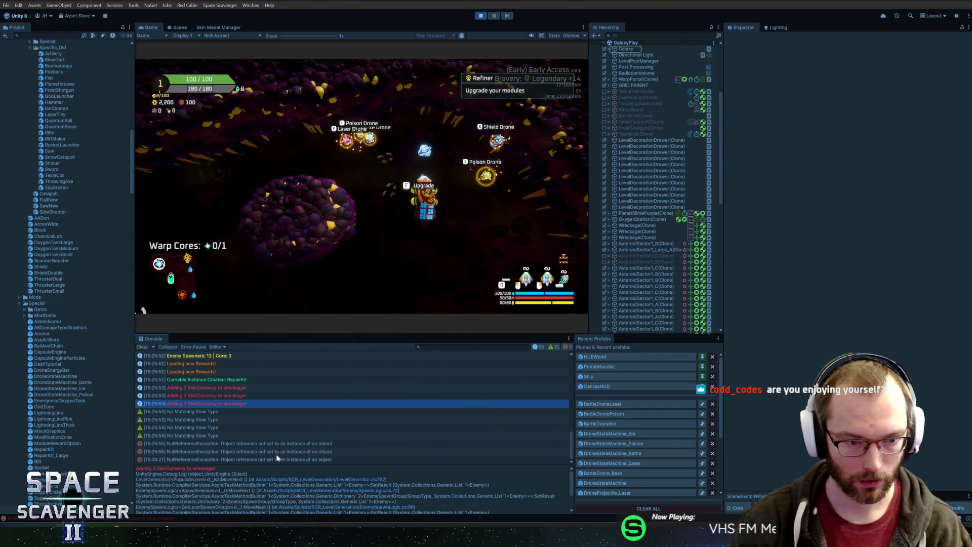
pyautogui.click(257, 459)
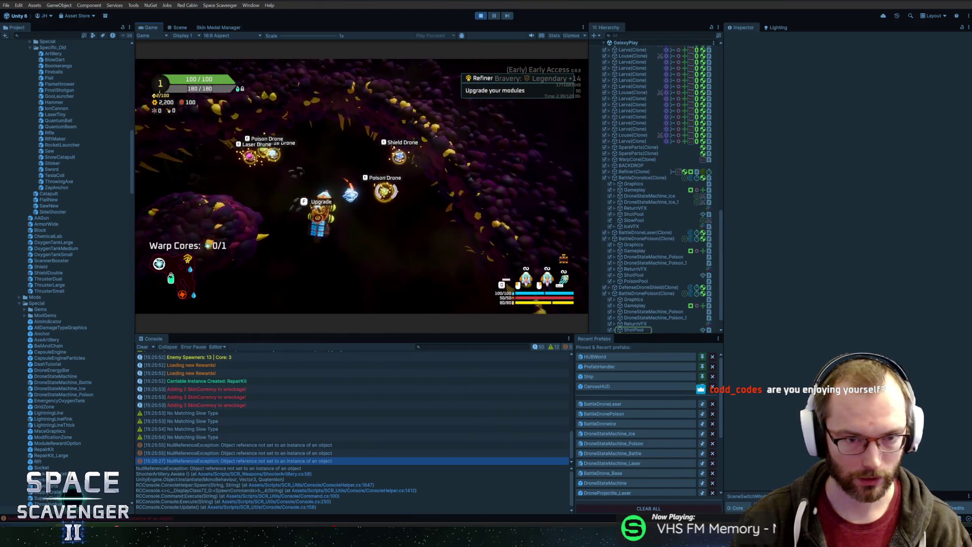
pyautogui.press('`')
pyautogui.write('spawn BattleDronePoison')
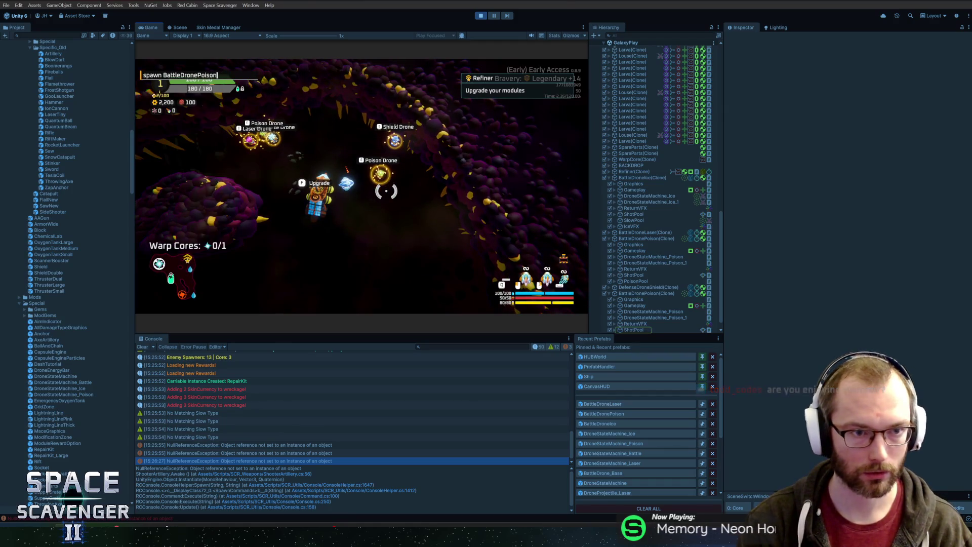
pyautogui.press('Return')
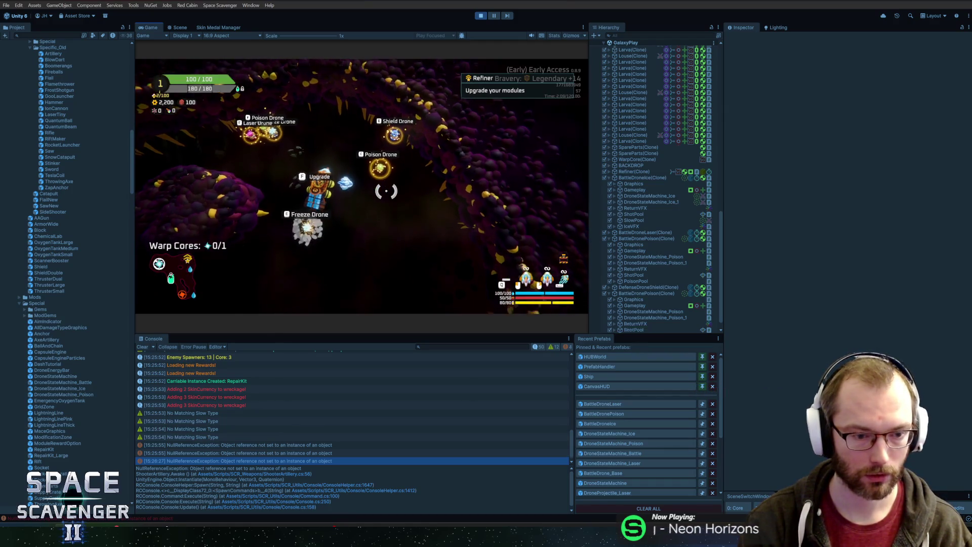
pyautogui.click(263, 459)
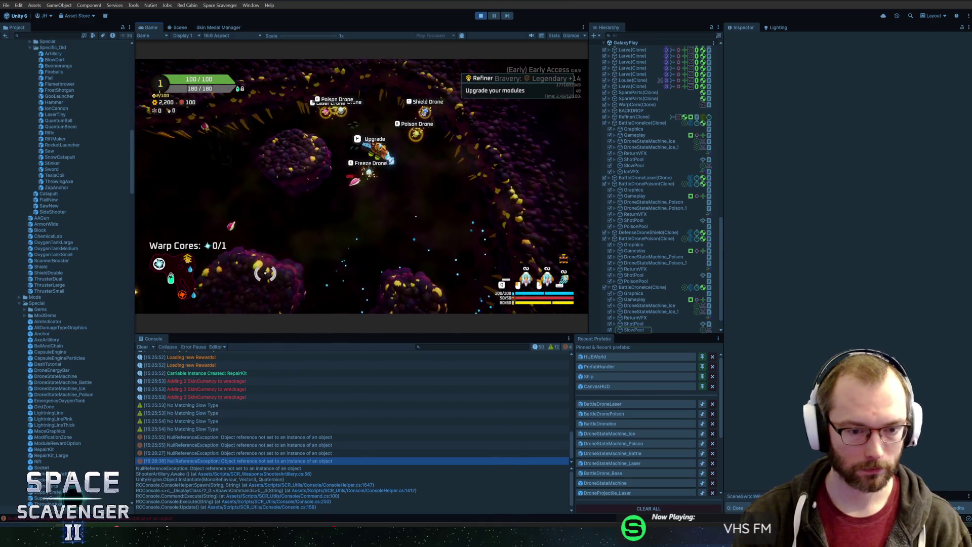
# Step: Inspect the muzzle transform access on ShooterArtillery.cs line 56 in Rider, then stop Play mode
pyautogui.click(296, 474)
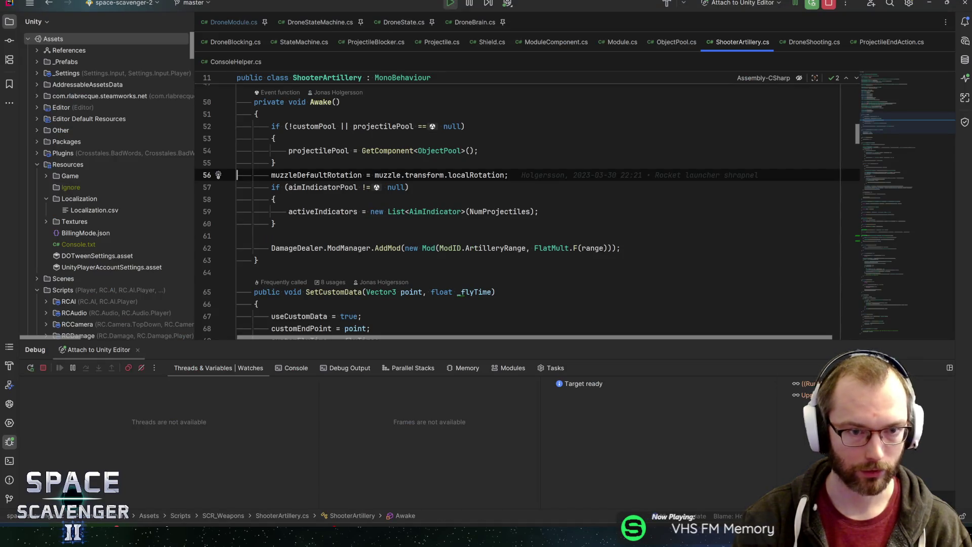
pyautogui.click(388, 175)
pyautogui.click(419, 175)
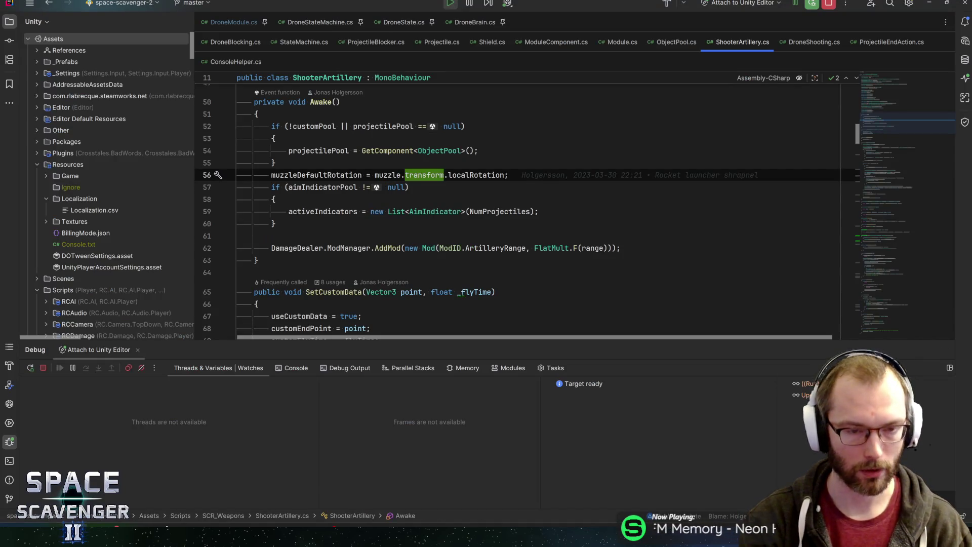
pyautogui.hotkey('ctrl', 'n')
pyautogui.press('Escape')
pyautogui.hotkey('alt', 'Tab')
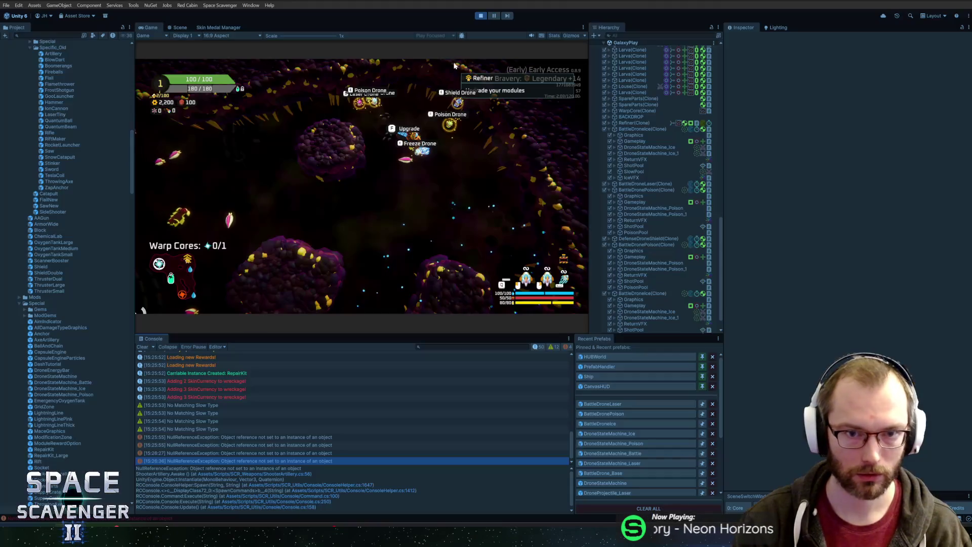
pyautogui.hotkey('ctrl', 'p')
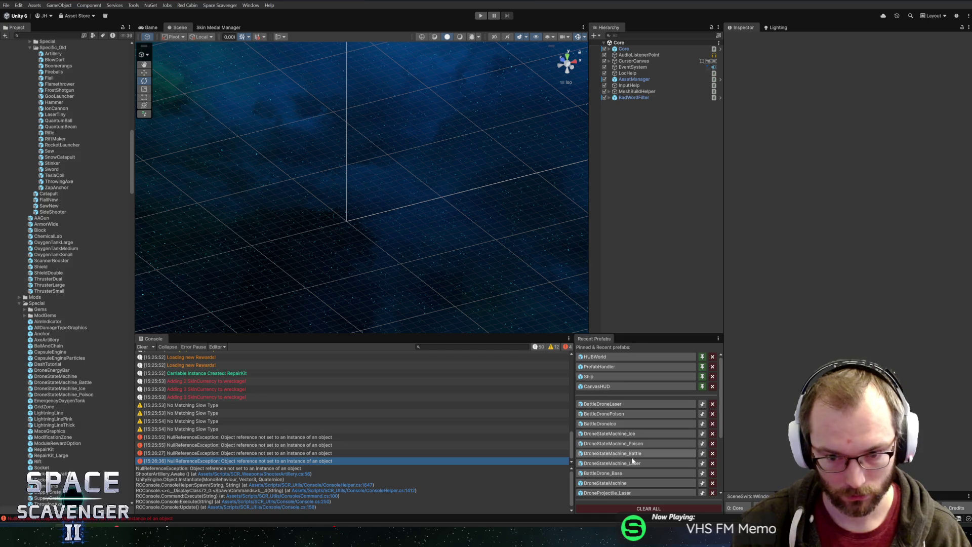
# Step: In DroneStateMachine_Ice, inspect Muzzle, Shooting and the Shooter's damage and artillery muzzle settings, then open BattleDroneIce
pyautogui.click(629, 433)
pyautogui.click(642, 89)
pyautogui.click(638, 138)
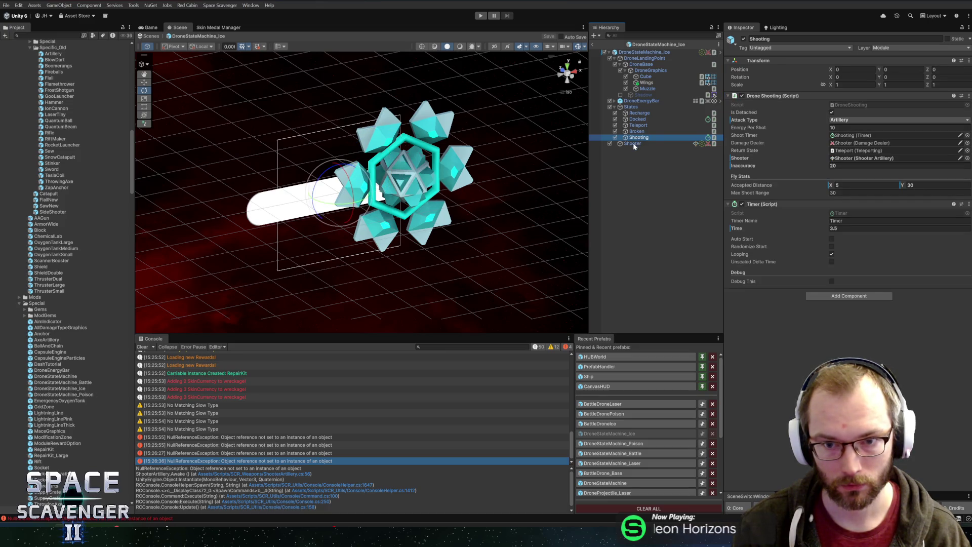
pyautogui.click(633, 144)
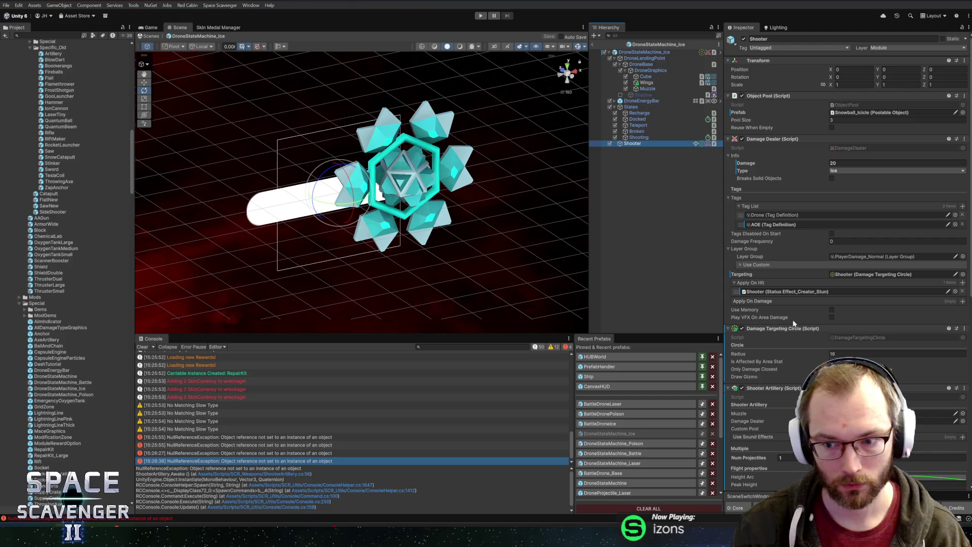
pyautogui.click(861, 413)
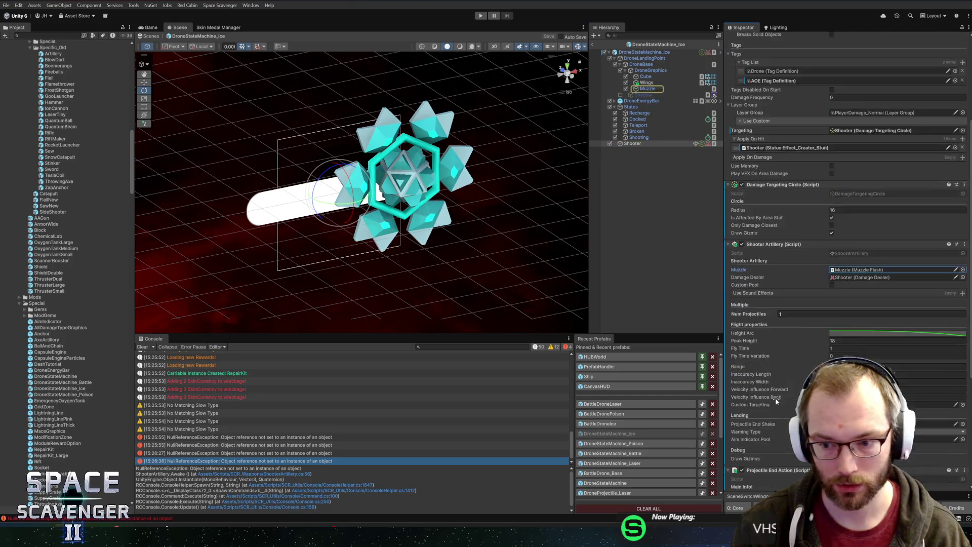
pyautogui.scroll(-5, 800, 365)
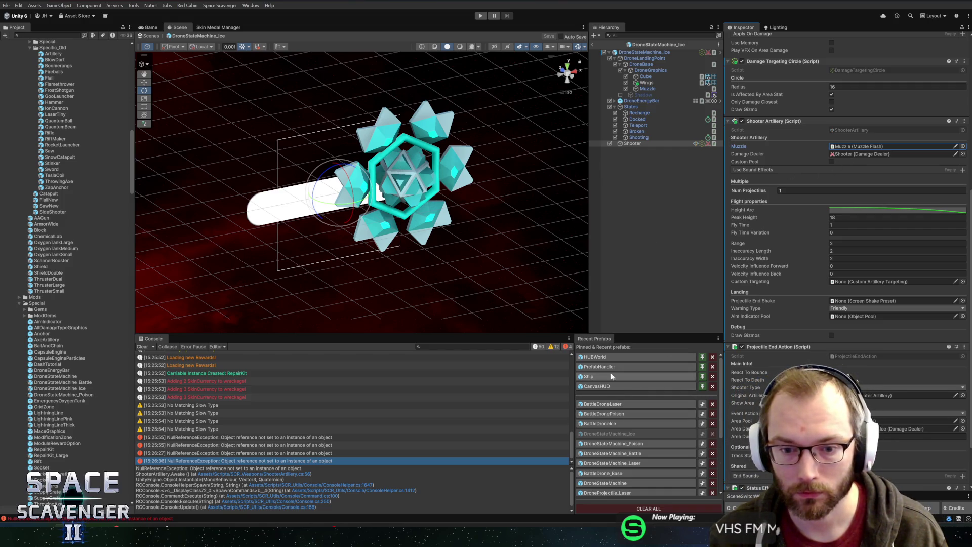
pyautogui.click(603, 423)
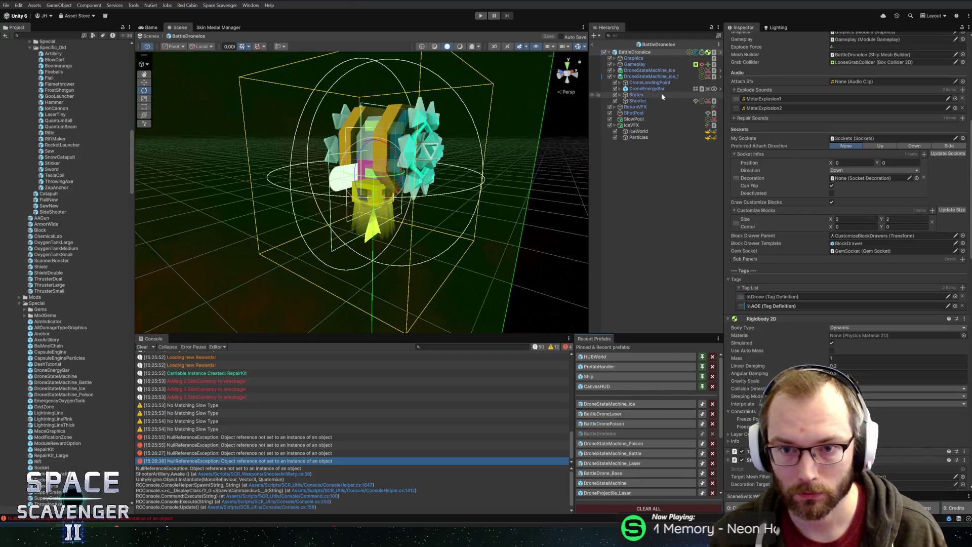
# Step: Delete ShotPool, SlowPool and IceVFX from BattleDroneIce and save the prefab
pyautogui.click(640, 114)
pyautogui.click(632, 126)
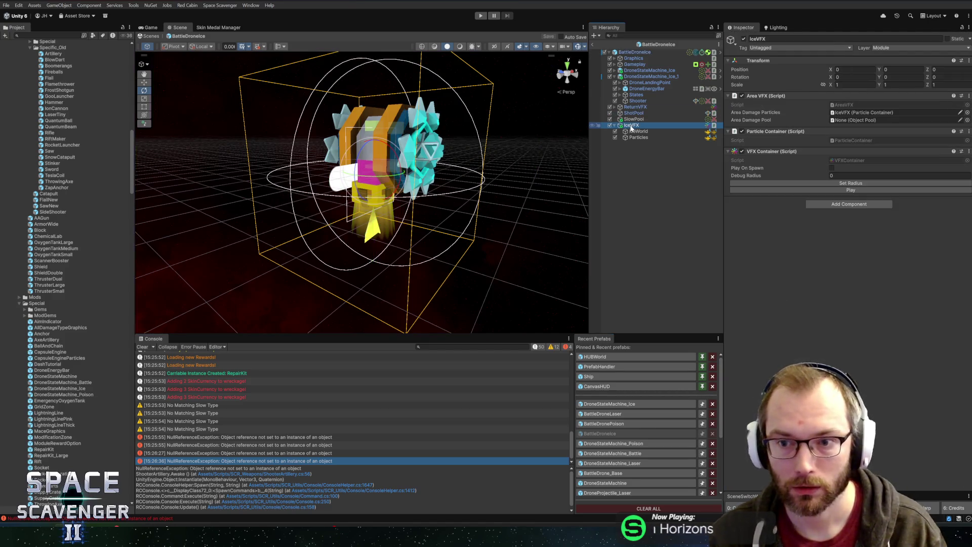
pyautogui.press('Left')
pyautogui.press('Up')
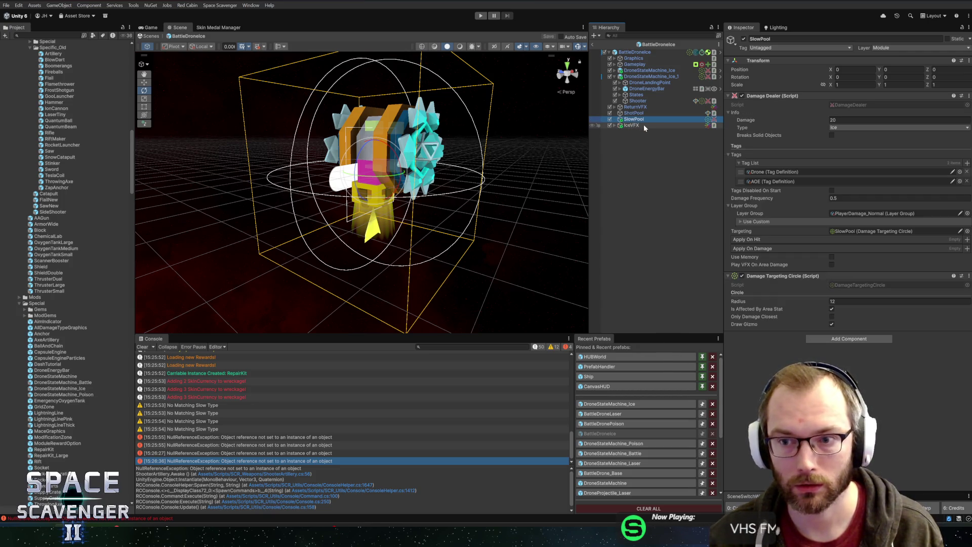
pyautogui.press('Up')
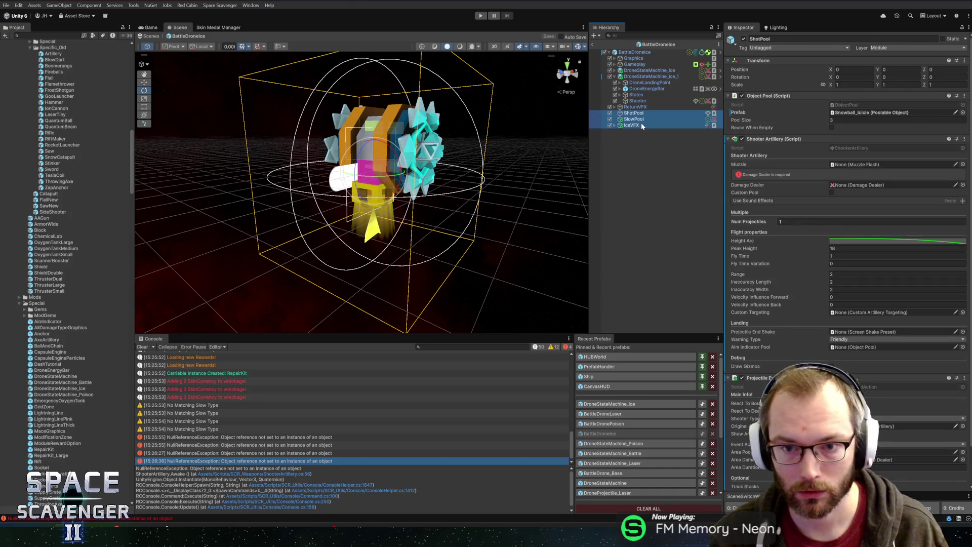
pyautogui.keyDown('shift'); pyautogui.click(631, 125); pyautogui.keyUp('shift')
pyautogui.press('Delete')
pyautogui.hotkey('ctrl', 's')
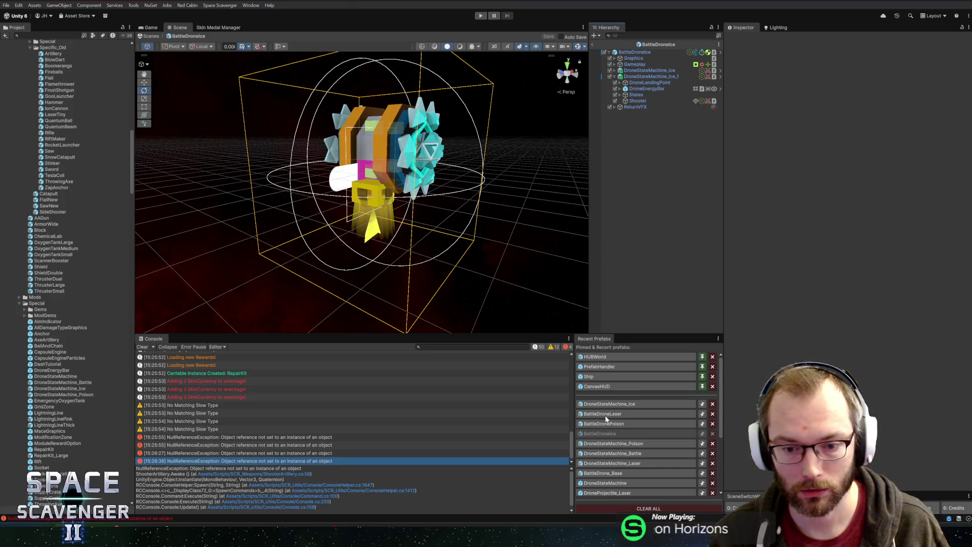
# Step: Delete PoisonPool from BattleDronePoison, then review ReturnVFX and ShotPool and locate the prefab asset
pyautogui.click(608, 425)
pyautogui.click(639, 120)
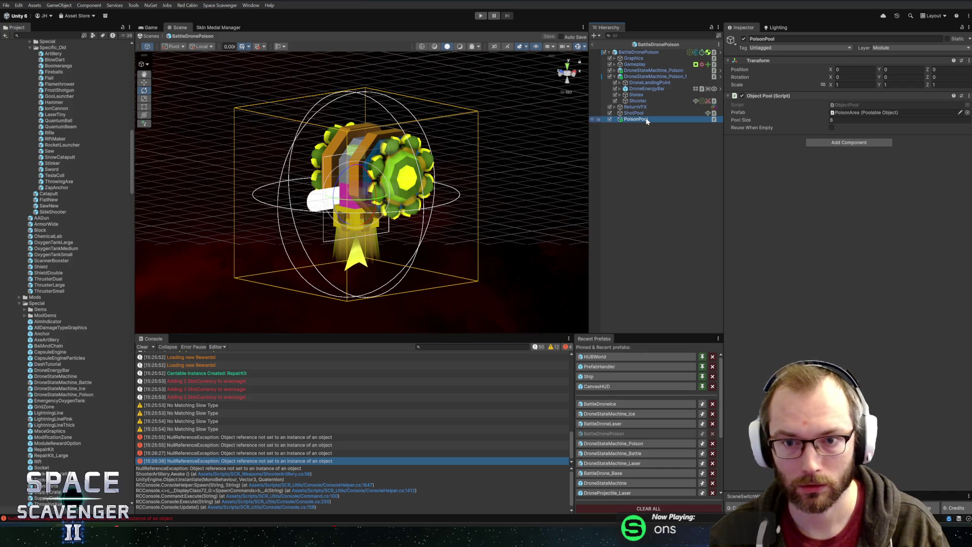
pyautogui.press('Delete')
pyautogui.click(644, 113)
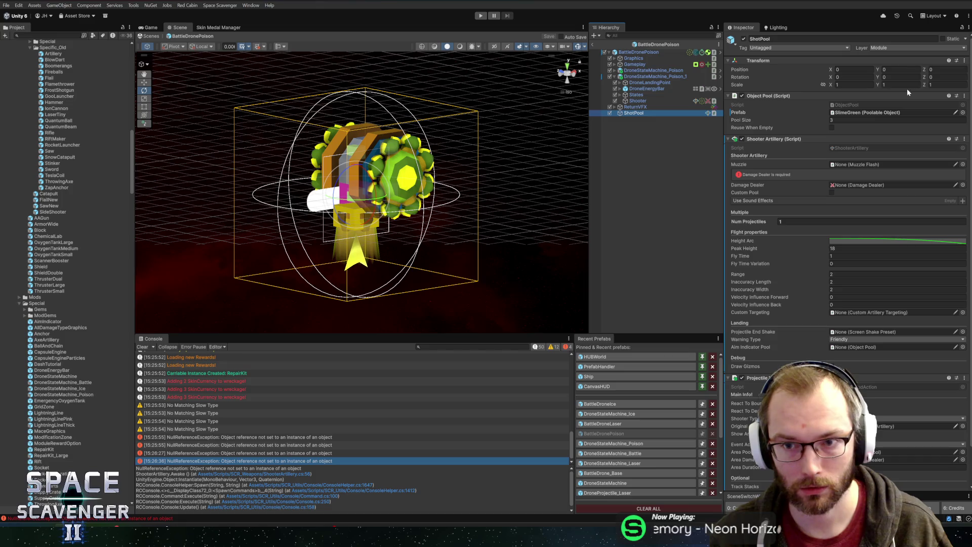
pyautogui.click(658, 107)
pyautogui.click(650, 113)
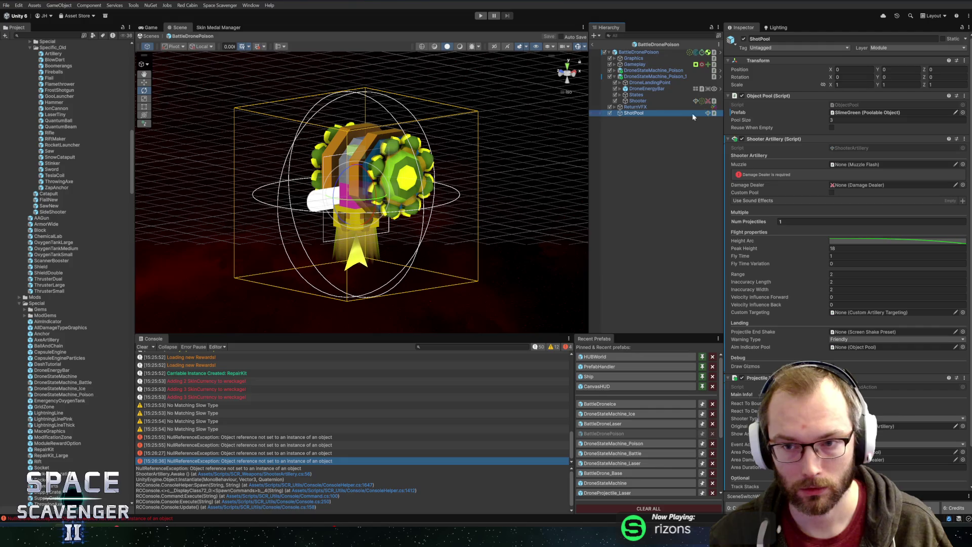
pyautogui.click(658, 45)
pyautogui.scroll(5, 77, 128)
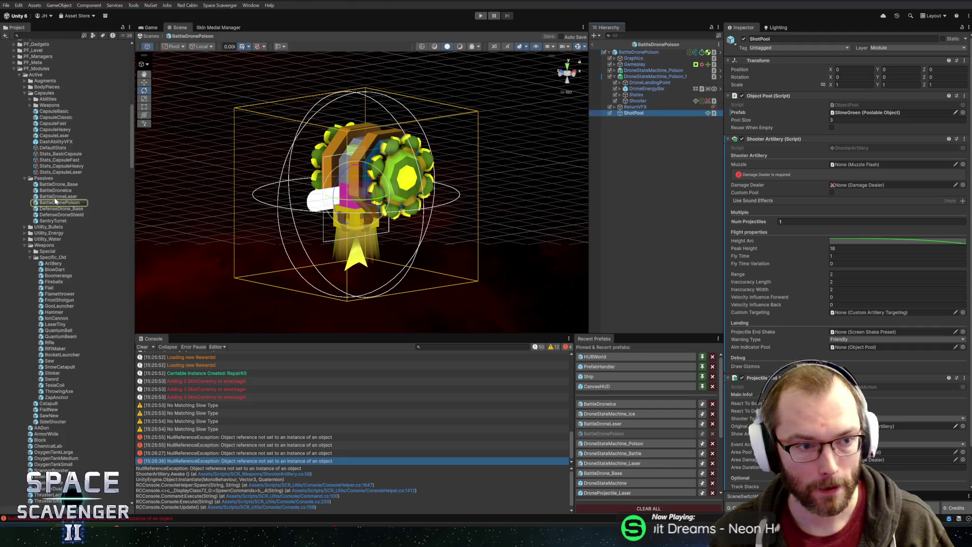
# Step: Delete the ShotPool child from the BattleDrone_Base prefab
pyautogui.doubleClick(52, 185)
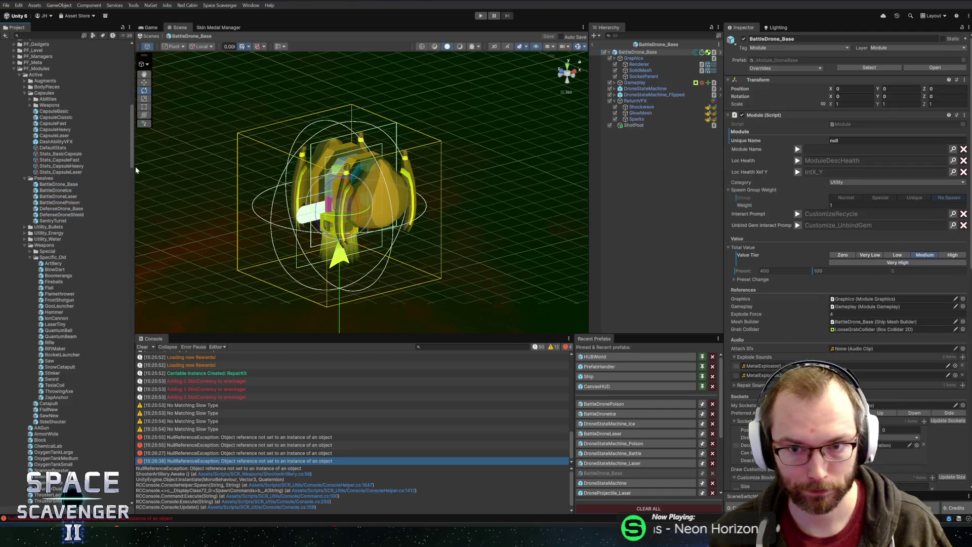
pyautogui.click(624, 126)
pyautogui.press('Delete')
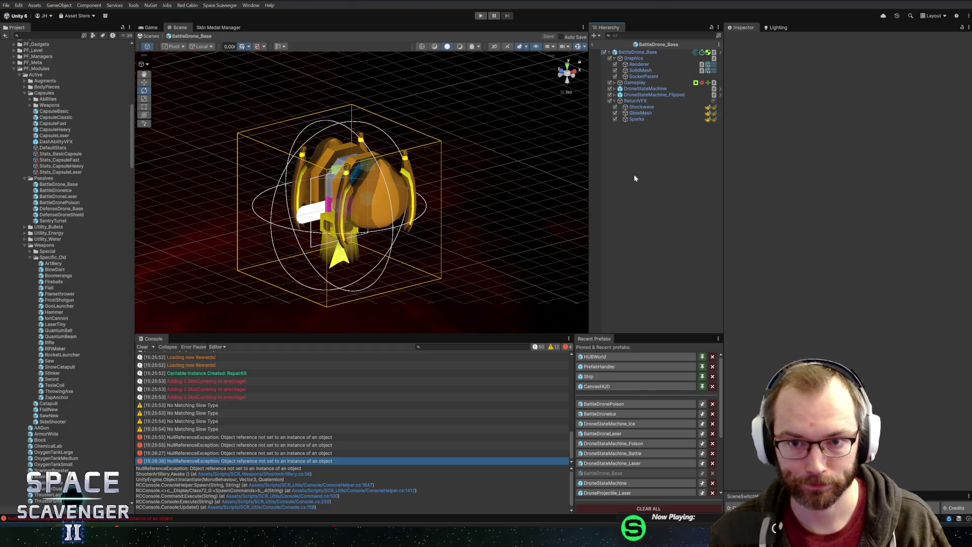
# Step: Check BattleDroneIce and BattleDroneLaser's second drone Shooter, exit prefab mode and start Play mode
pyautogui.click(614, 412)
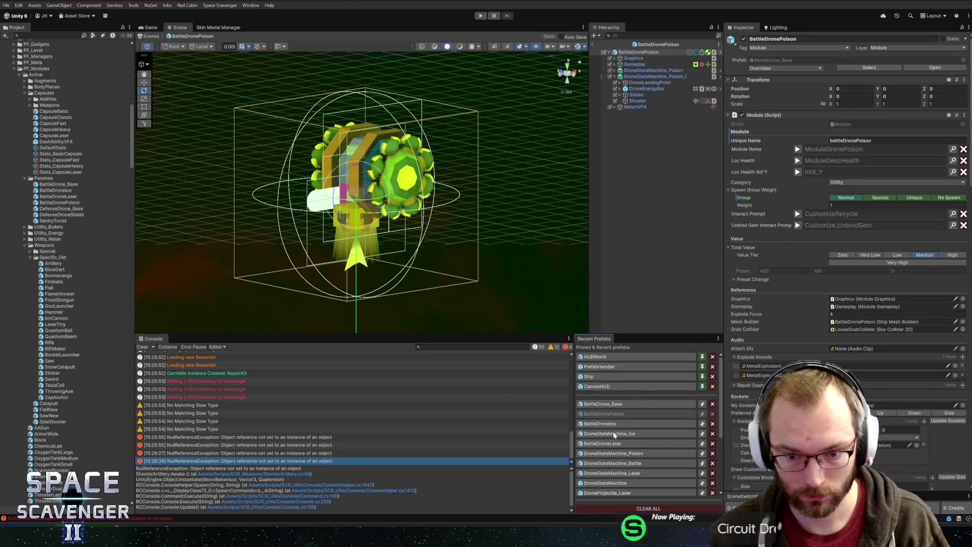
pyautogui.click(615, 445)
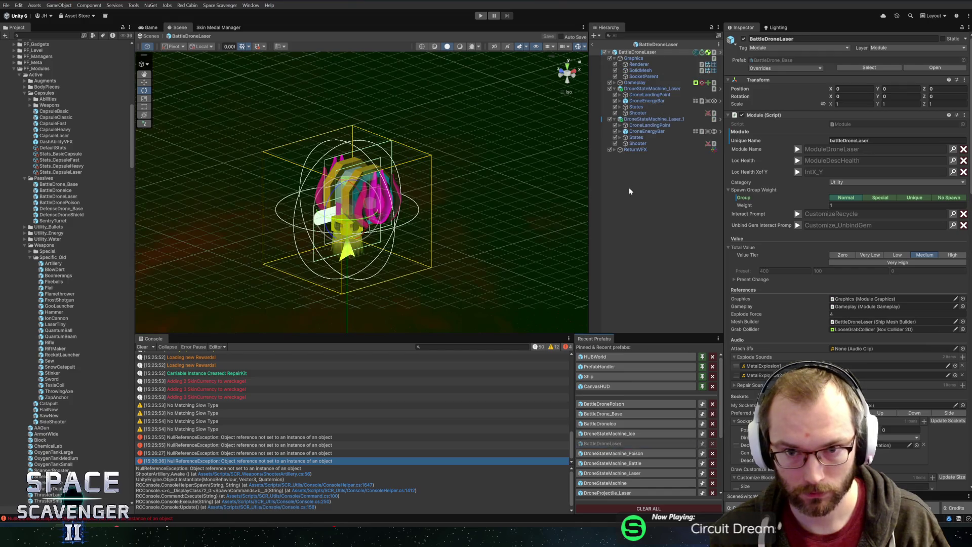
pyautogui.click(641, 119)
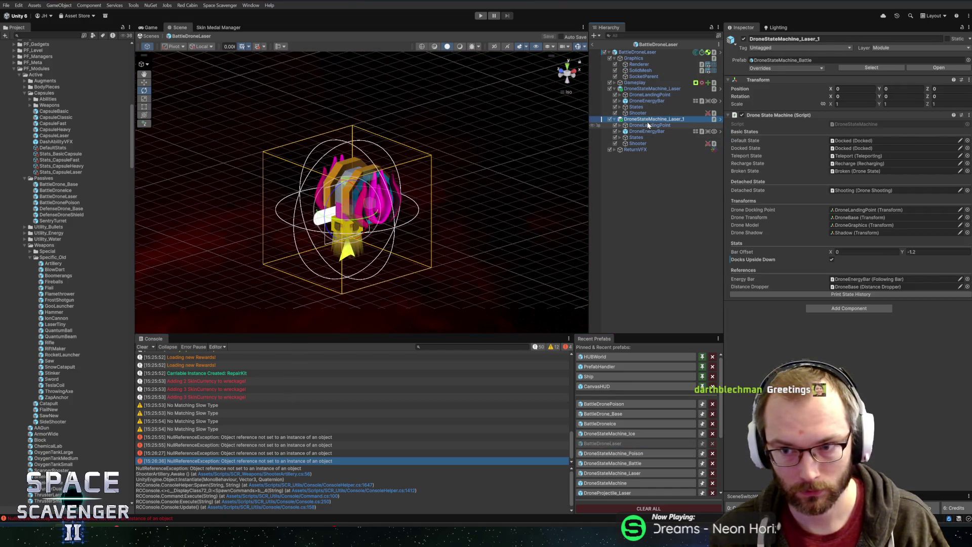
pyautogui.press('Down')
pyautogui.press('Down')
pyautogui.press('Down')
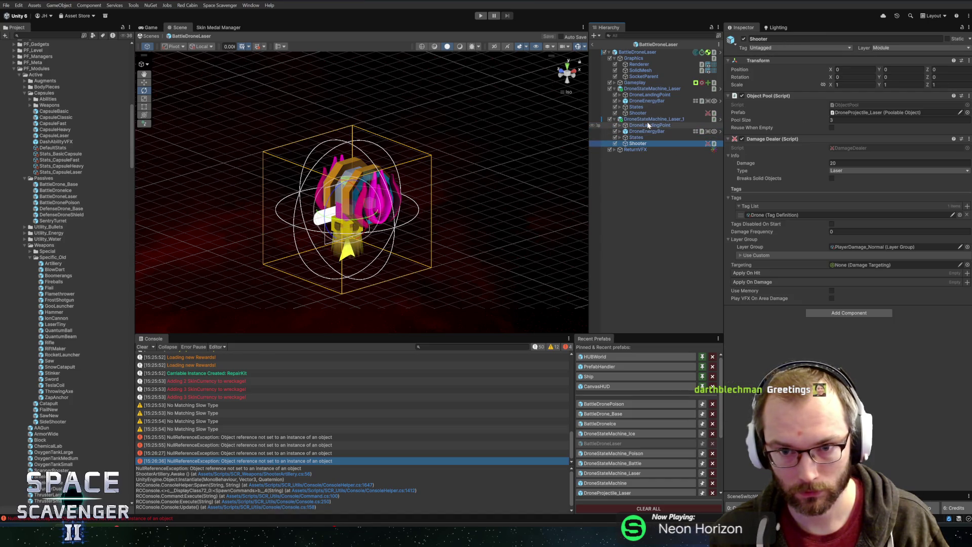
pyautogui.click(593, 44)
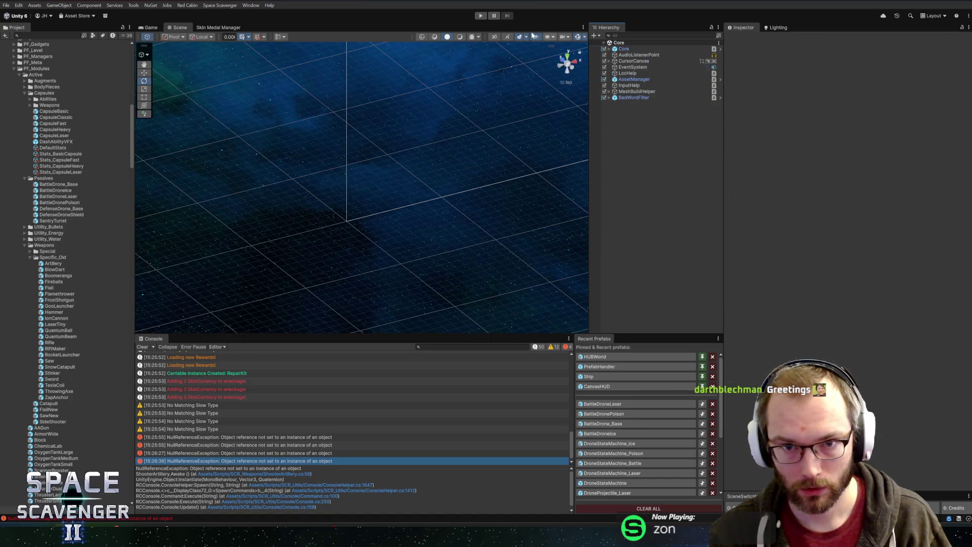
pyautogui.click(480, 16)
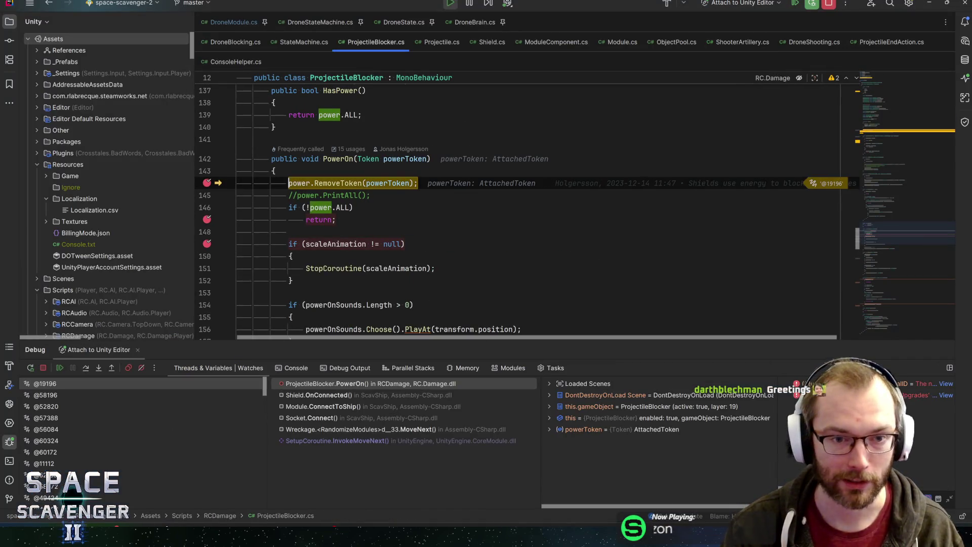
# Step: Examine the scaleAnimation check and early return in ProjectileBlocker.PowerOn
pyautogui.click(308, 243)
pyautogui.hotkey('shift', 'Escape')
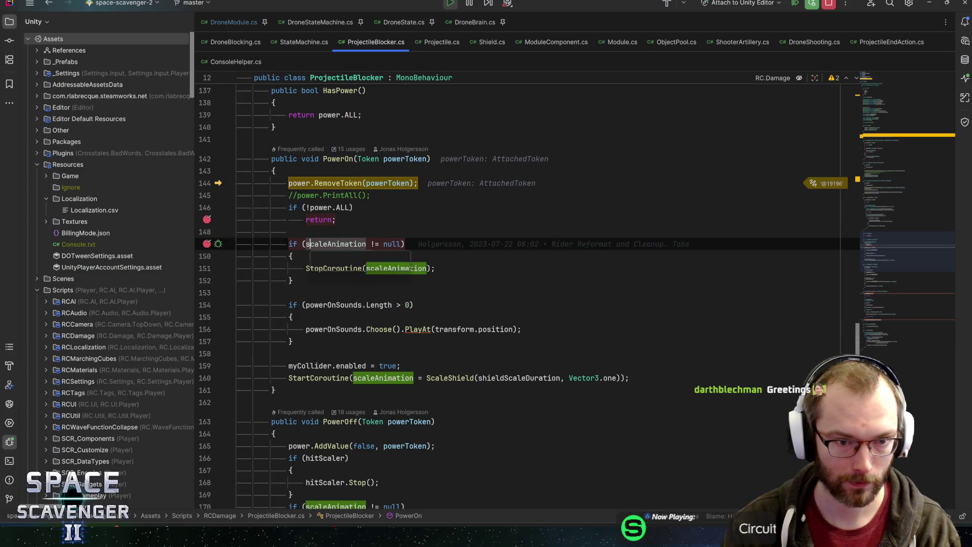
pyautogui.click(314, 220)
# Step: Resume execution, remove the line-211 breakpoint and return to the running game in Unity
pyautogui.press('F5')
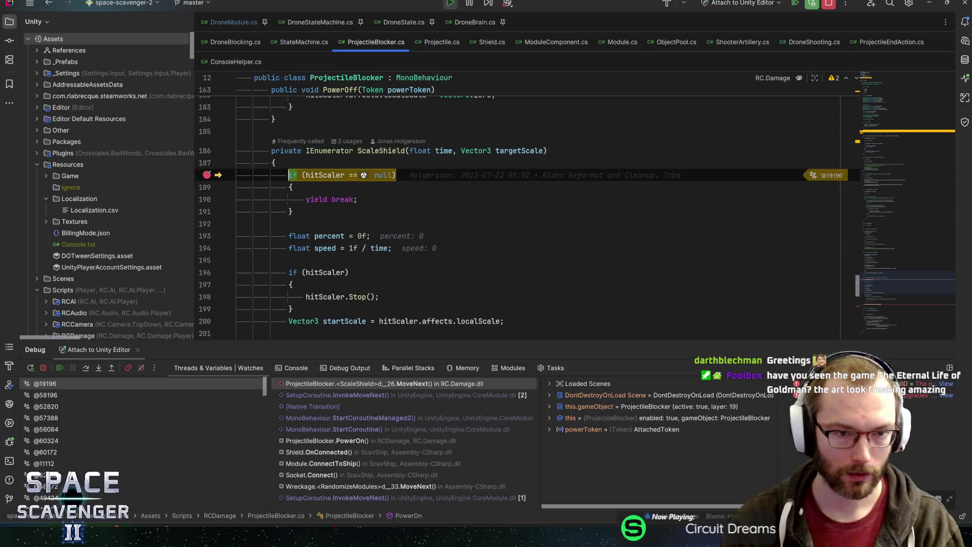
pyautogui.press('F5')
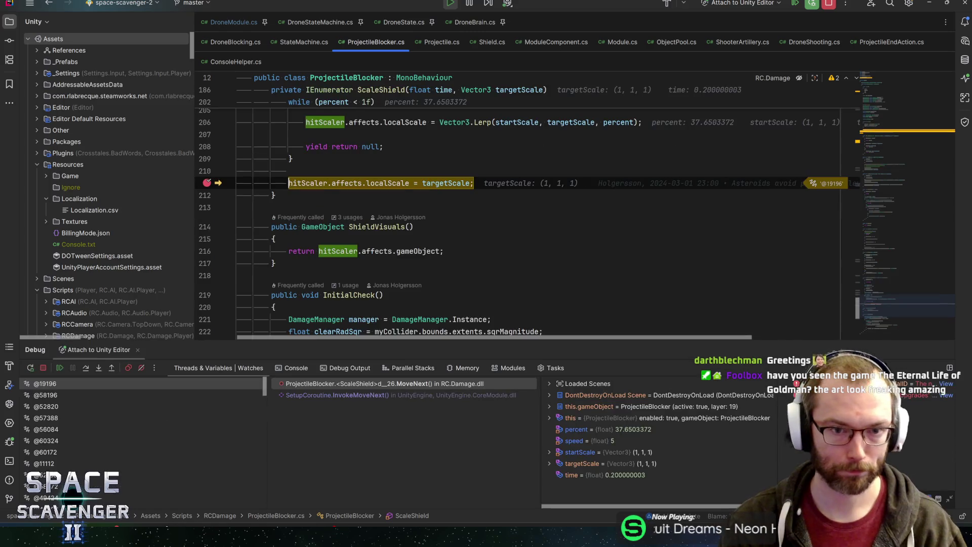
pyautogui.press('F5')
pyautogui.press('F9')
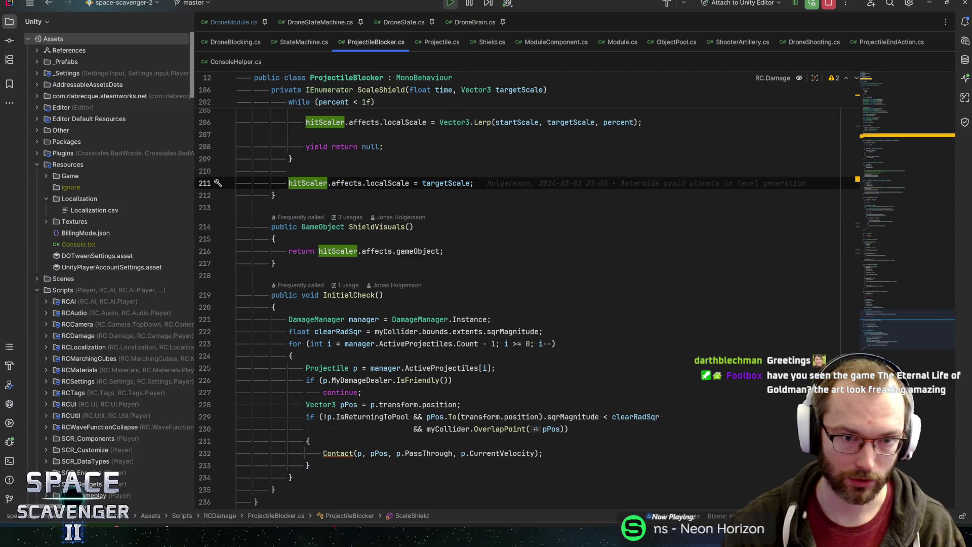
pyautogui.hotkey('alt', 'Tab')
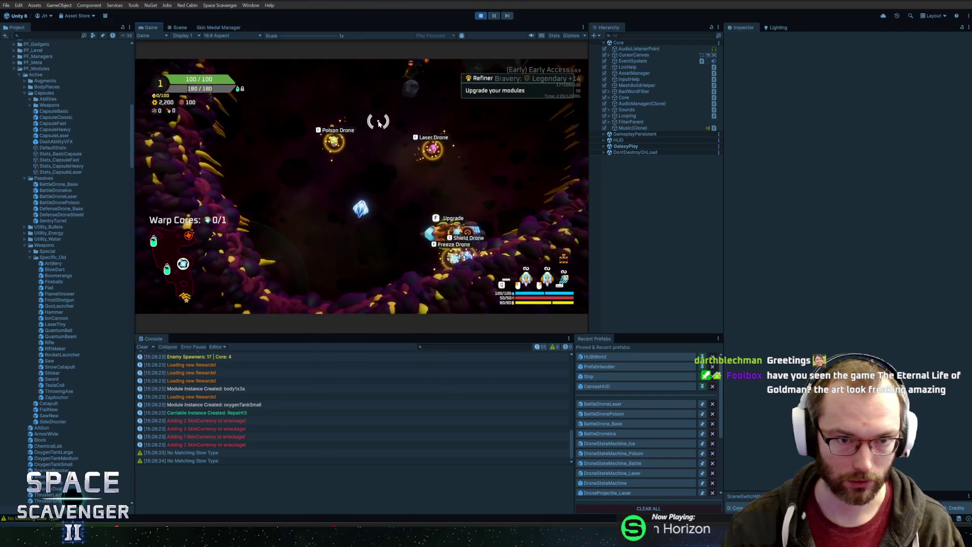
# Step: Open the module upgrade screen, then walk the call stack down to Module.GetDescription at line 738
pyautogui.press('f')
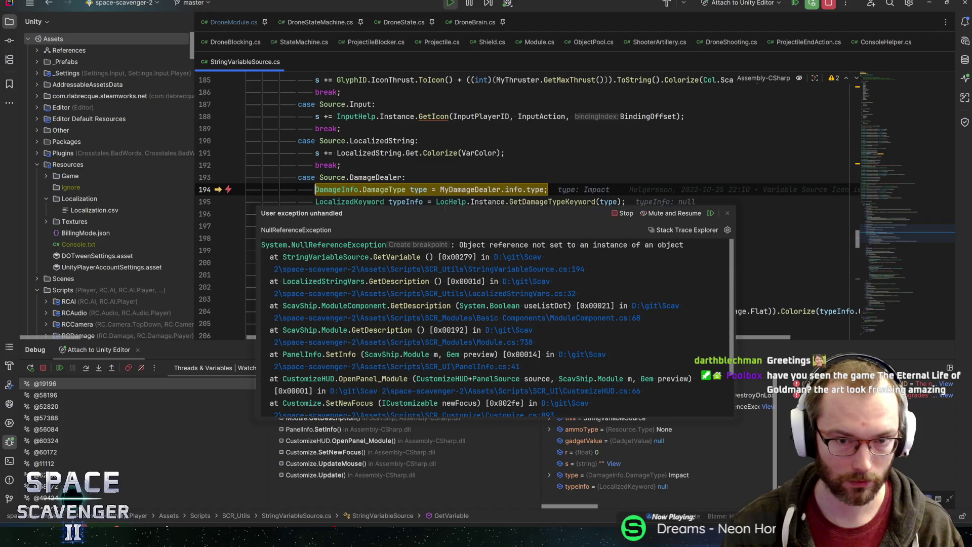
pyautogui.moveTo(470, 189)
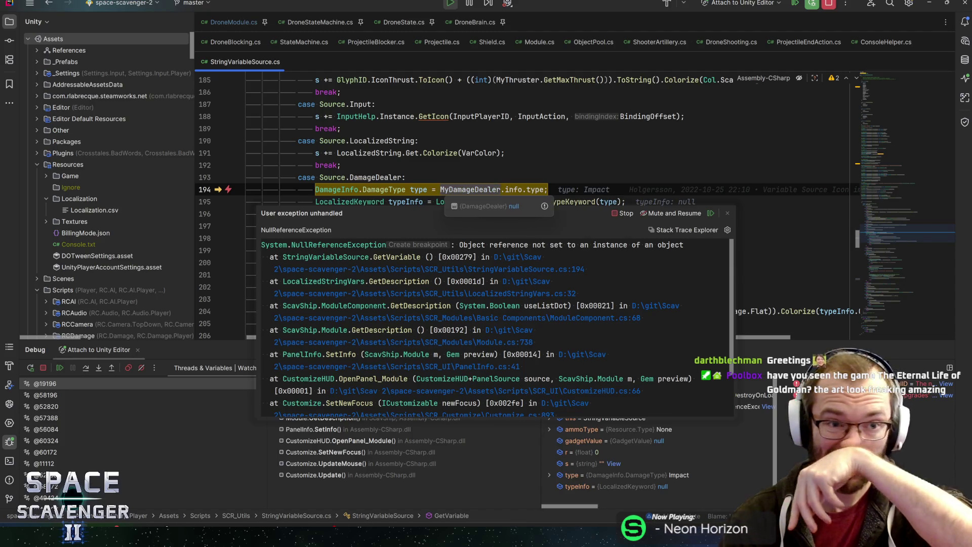
pyautogui.click(312, 430)
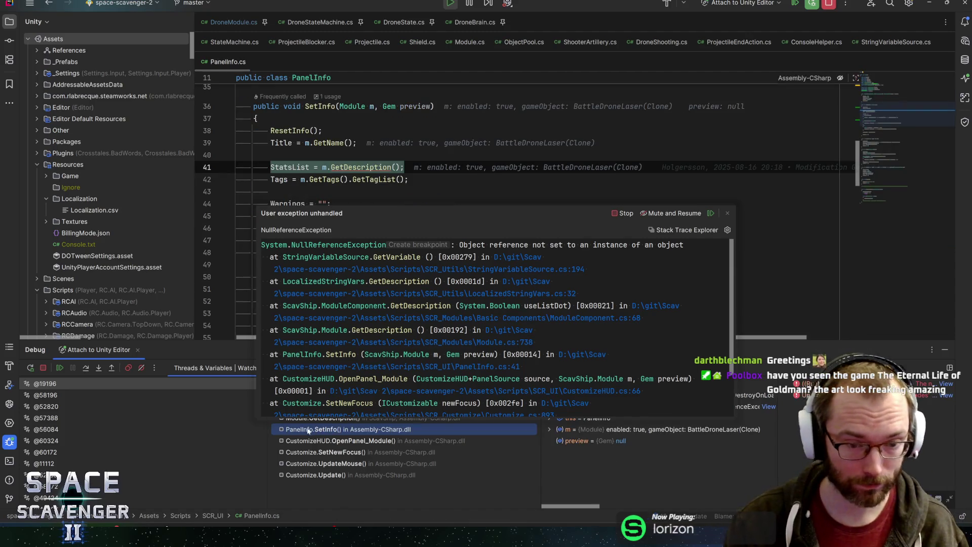
pyautogui.moveTo(368, 212); pyautogui.dragTo(621, 144)
pyautogui.click(337, 395)
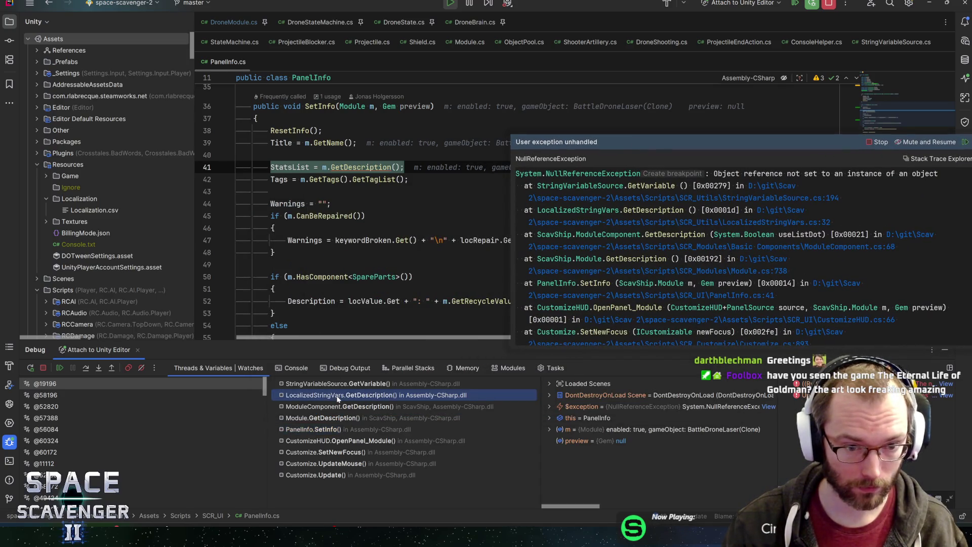
pyautogui.click(324, 409)
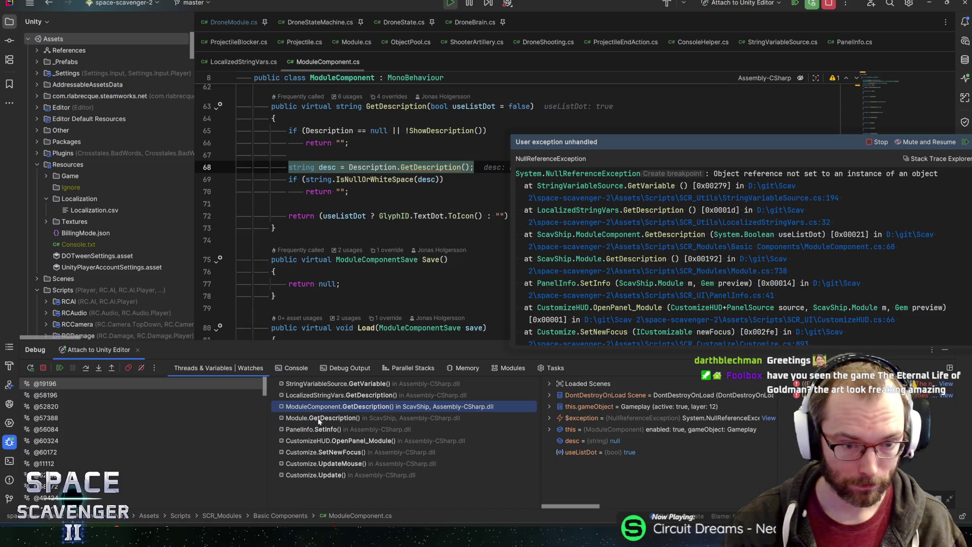
pyautogui.click(319, 418)
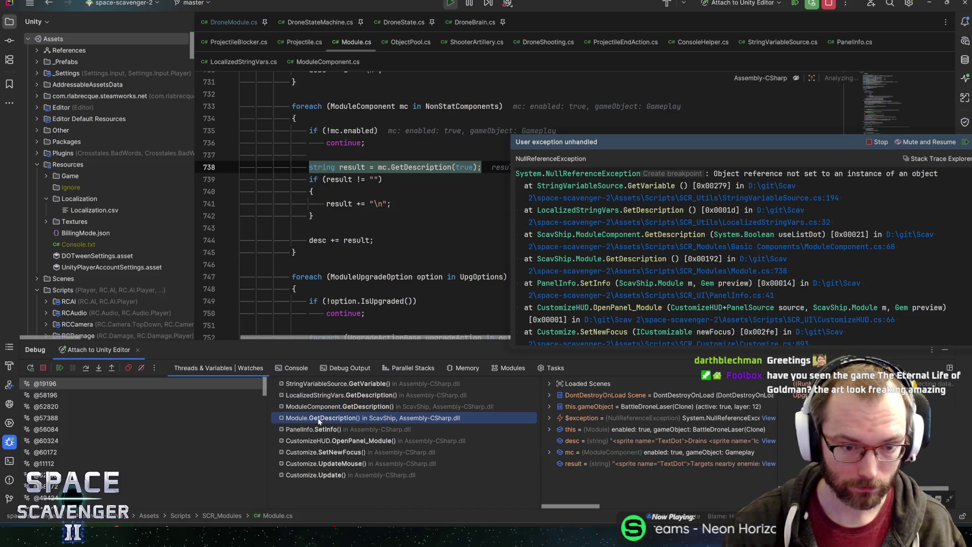
# Step: Expand mc's fields to find the null damage dealer, then resume execution and return to Unity
pyautogui.moveTo(384, 168)
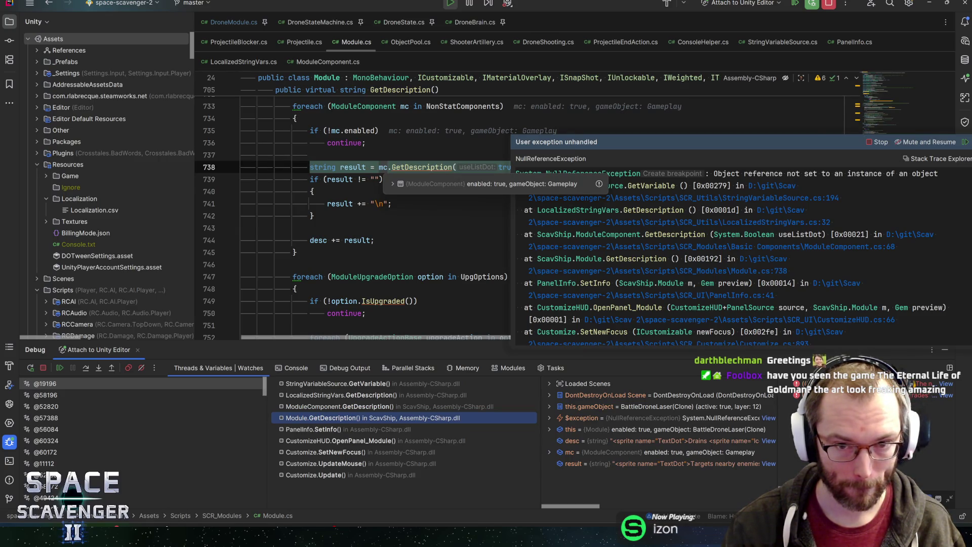
pyautogui.click(391, 185)
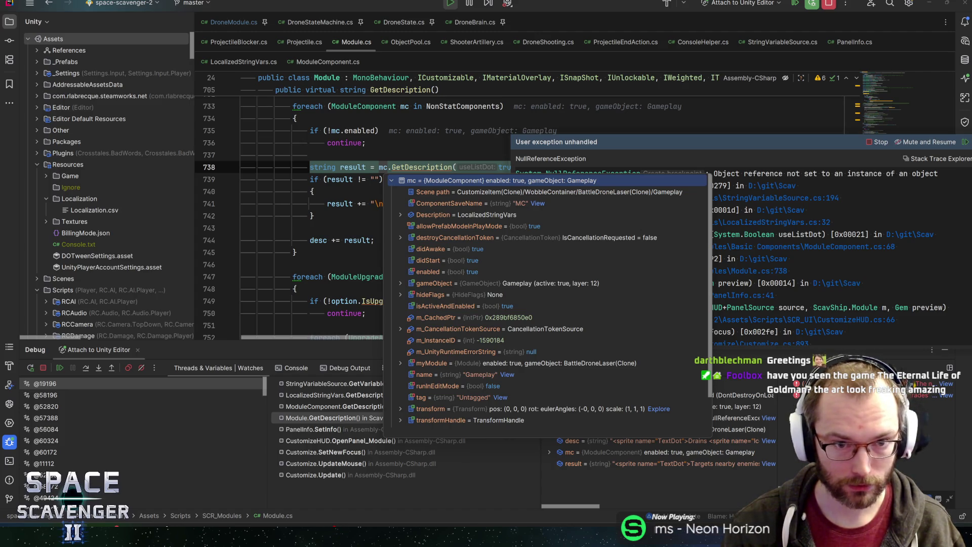
pyautogui.click(371, 167)
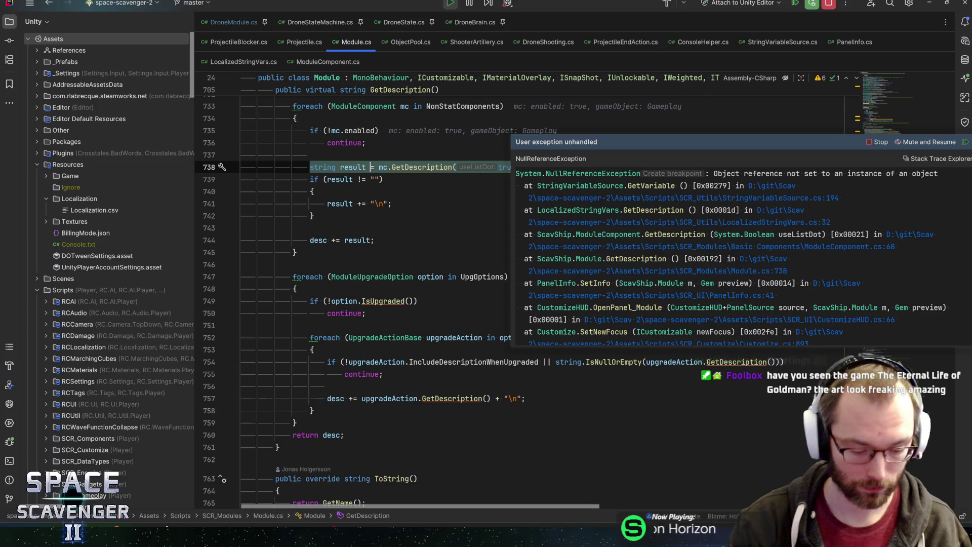
pyautogui.click(796, 4)
pyautogui.click(814, 6)
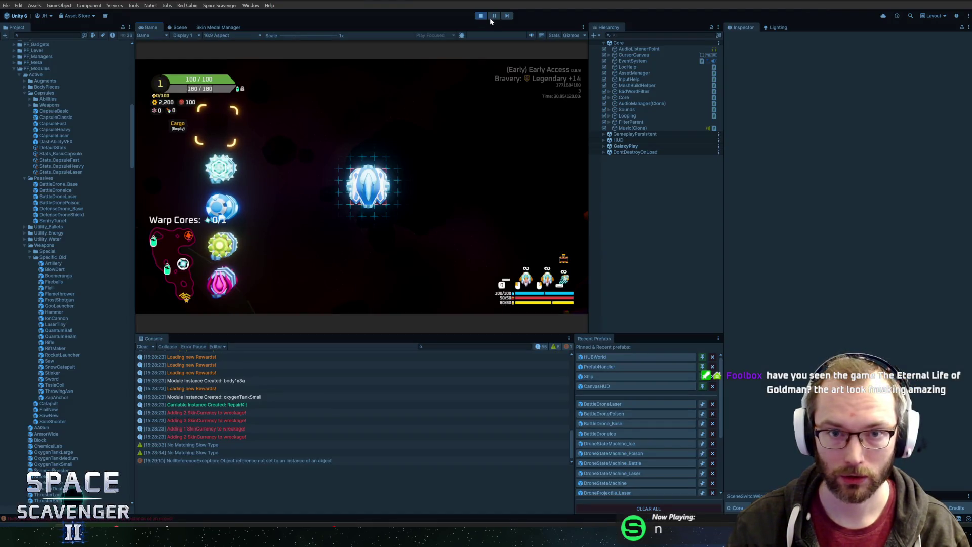
# Step: Stop Play mode and open the BattleDroneLaser prefab with its Gameplay object selected
pyautogui.hotkey('ctrl', 'p')
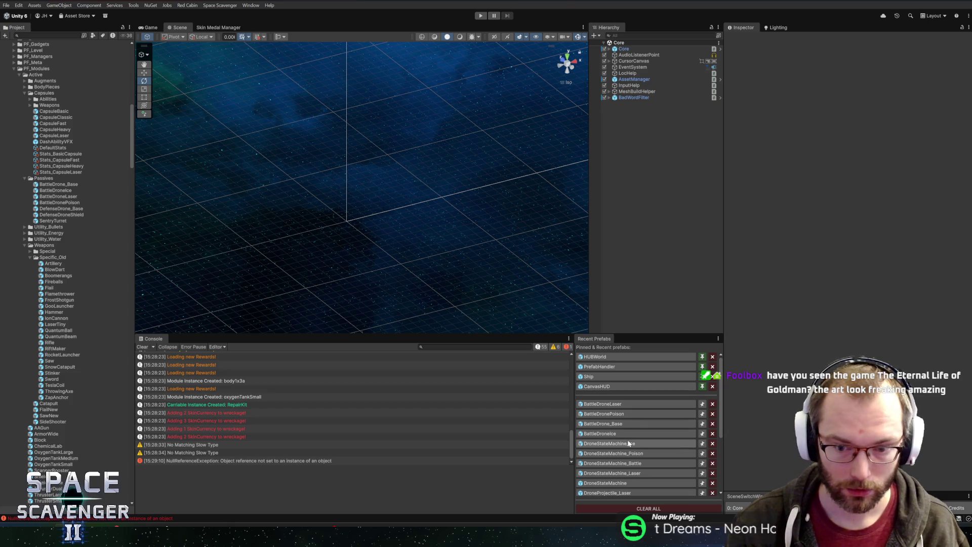
pyautogui.click(611, 406)
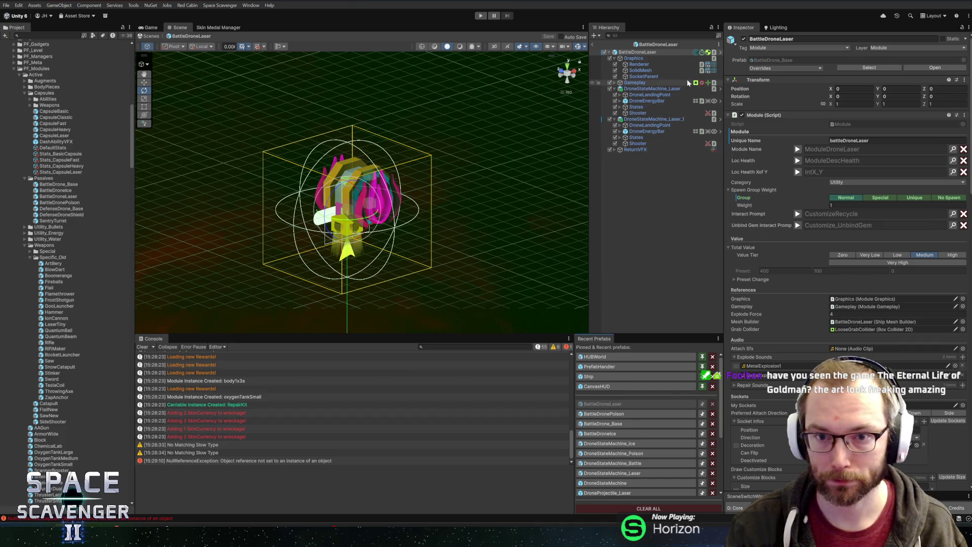
pyautogui.click(634, 84)
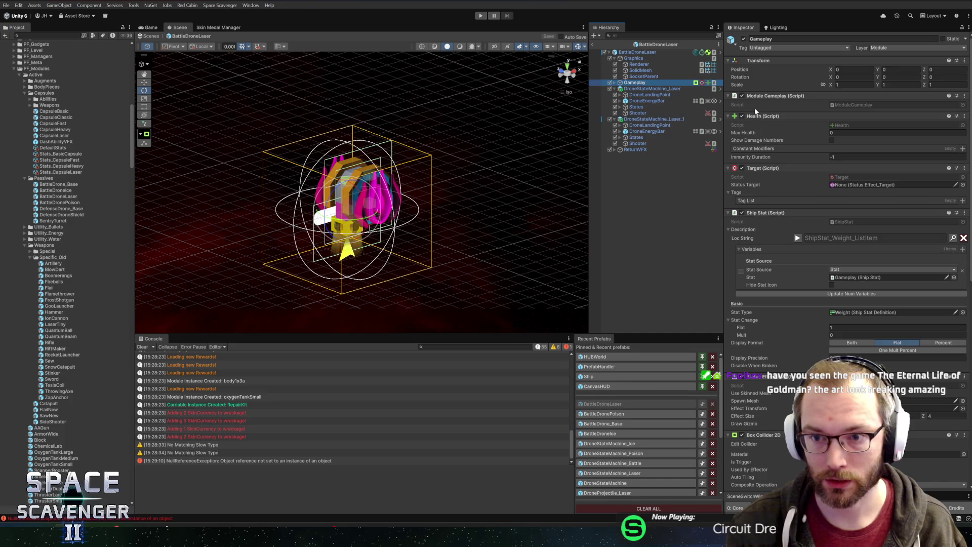
# Step: Check the Module Component's localized description text and its Shooter Damage Dealer field
pyautogui.scroll(-5, 764, 278)
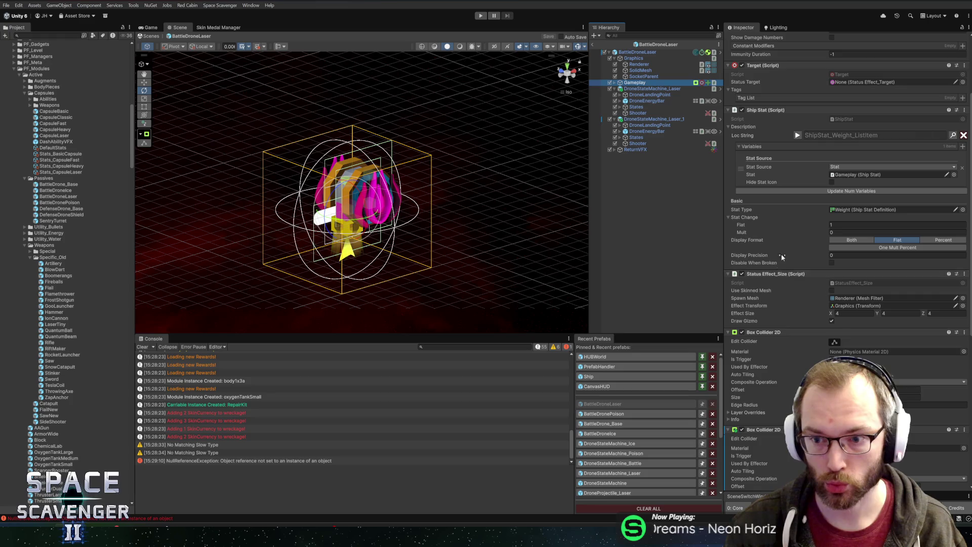
pyautogui.scroll(-12, 782, 259)
pyautogui.click(798, 274)
pyautogui.scroll(-1, 785, 267)
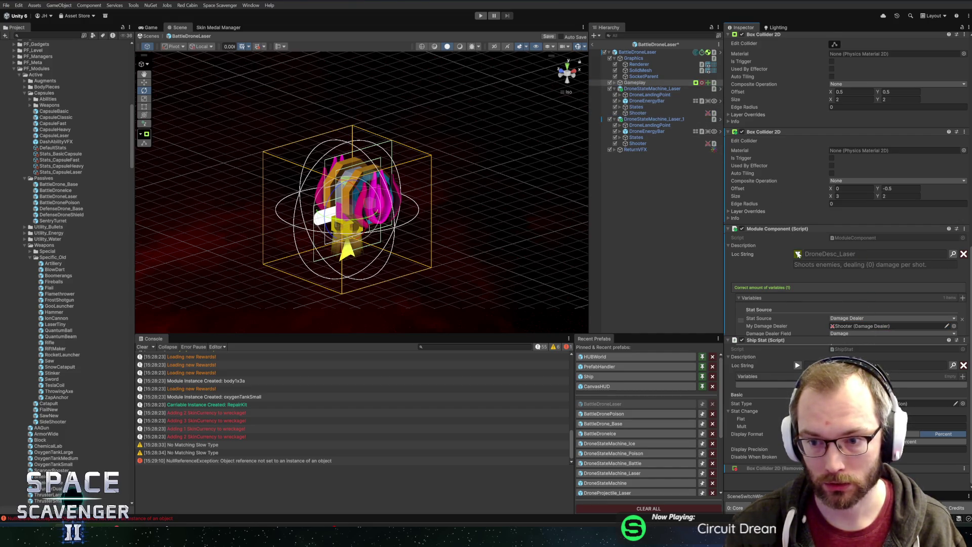
pyautogui.click(798, 254)
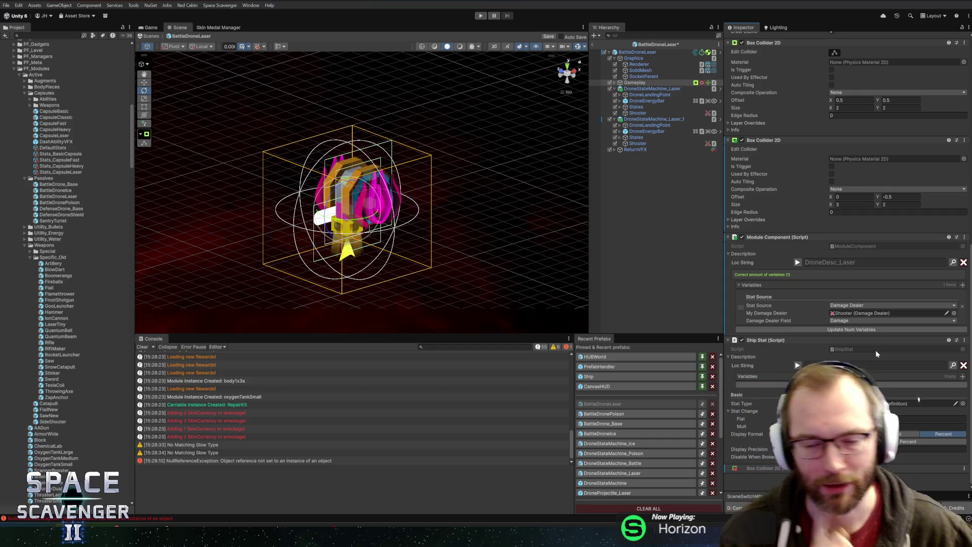
# Step: Save the BattleDroneLaser prefab, then watch The Eternal Life of Goldman trailer enlarged on Steam
pyautogui.hotkey('ctrl', 's')
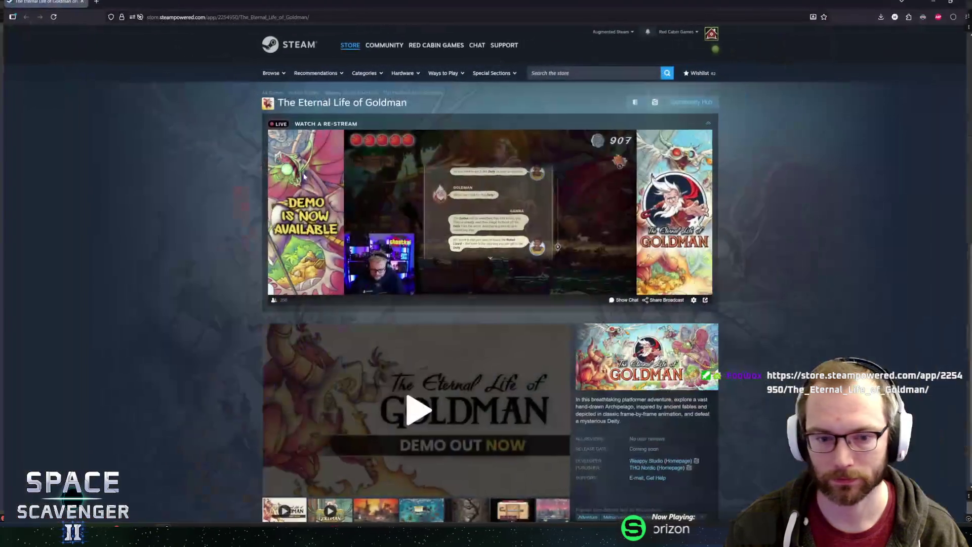
pyautogui.scroll(-3, 401, 228)
pyautogui.click(402, 228)
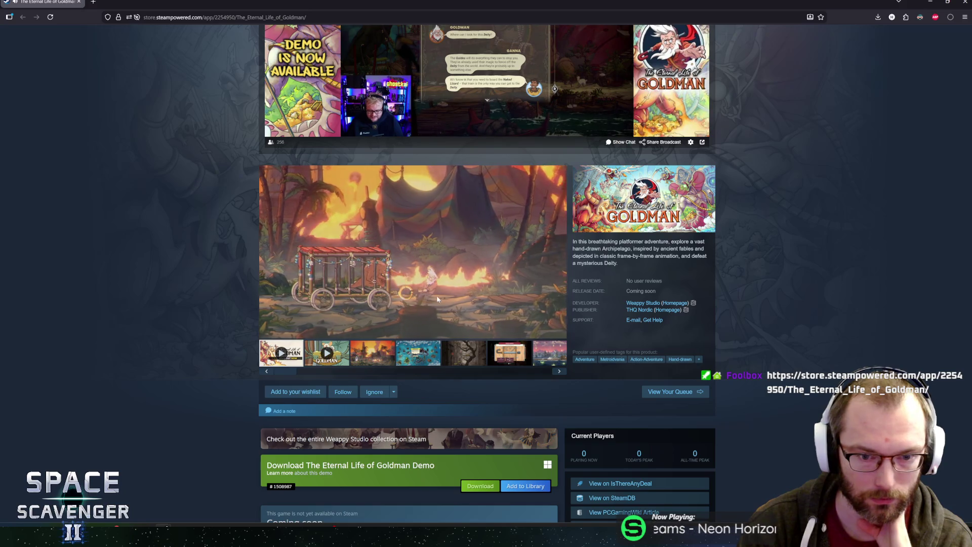
pyautogui.click(542, 337)
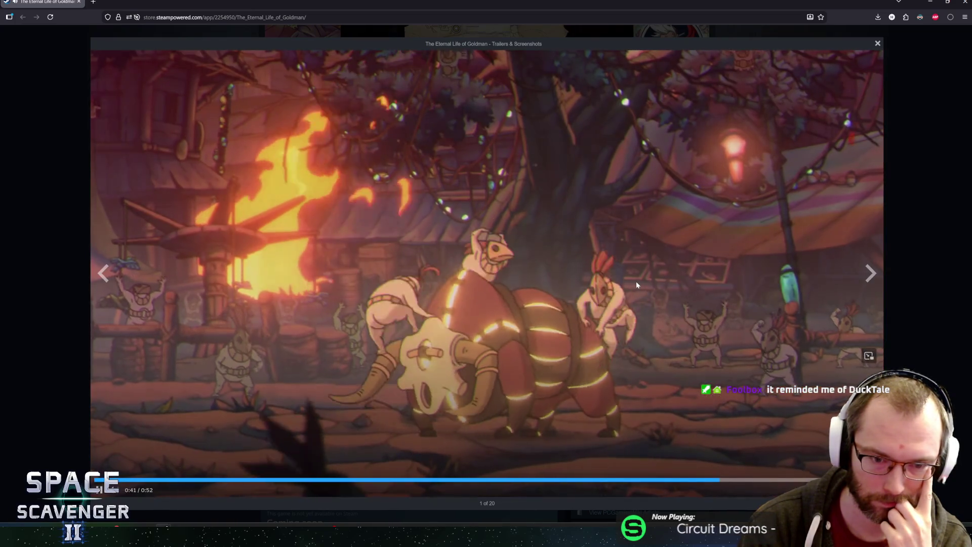
pyautogui.click(638, 336)
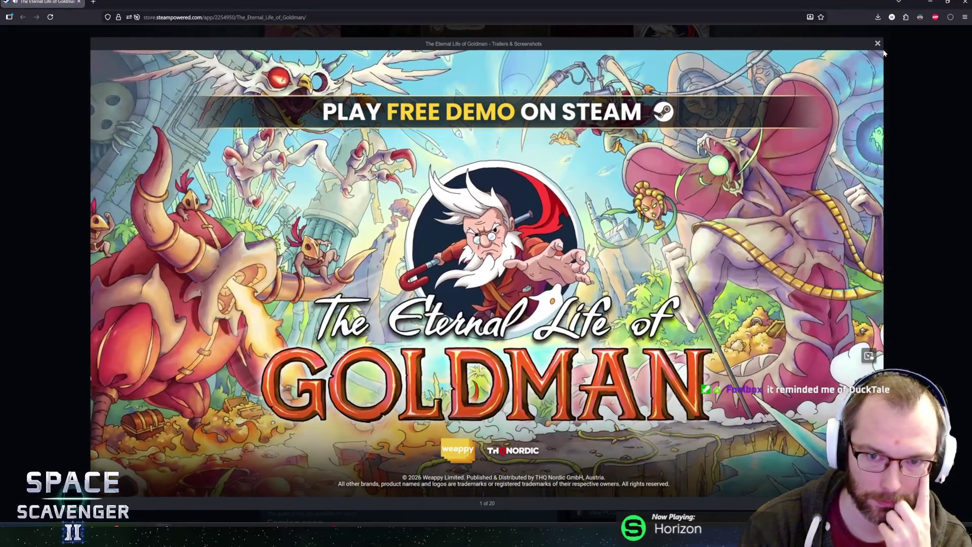
pyautogui.click(877, 44)
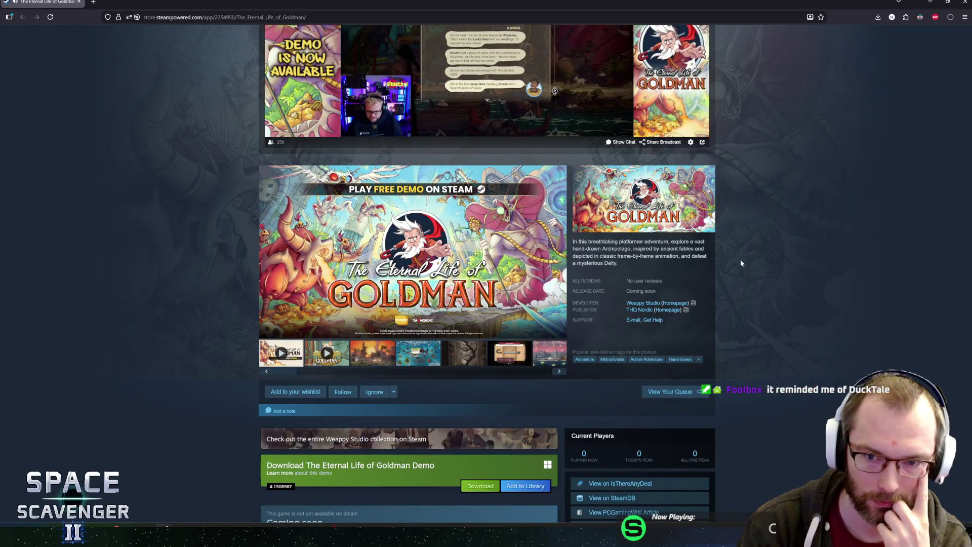